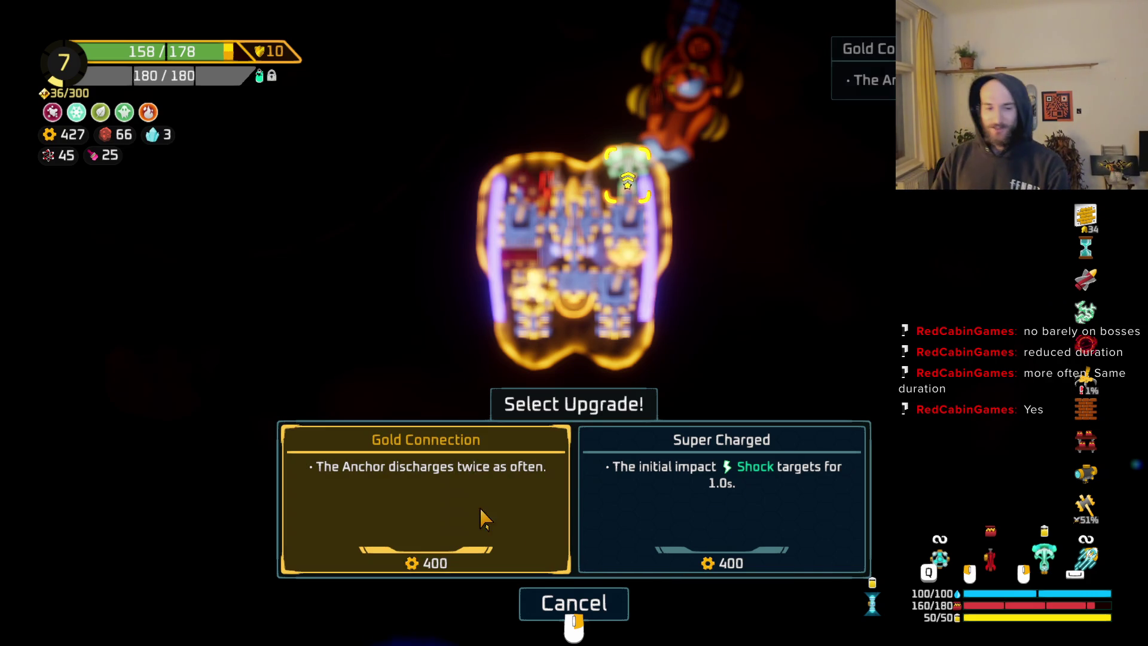
# - Take the Gold Connection upgrade for the anchor and leave the building view
pyautogui.click(464, 447)
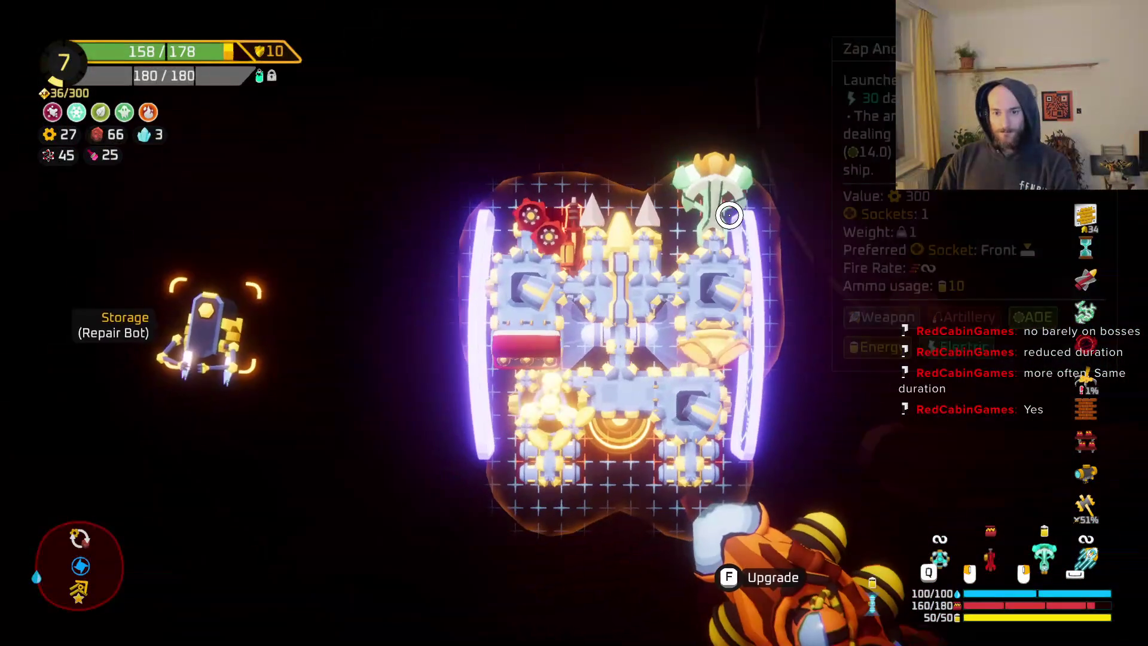
pyautogui.moveTo(716, 201)
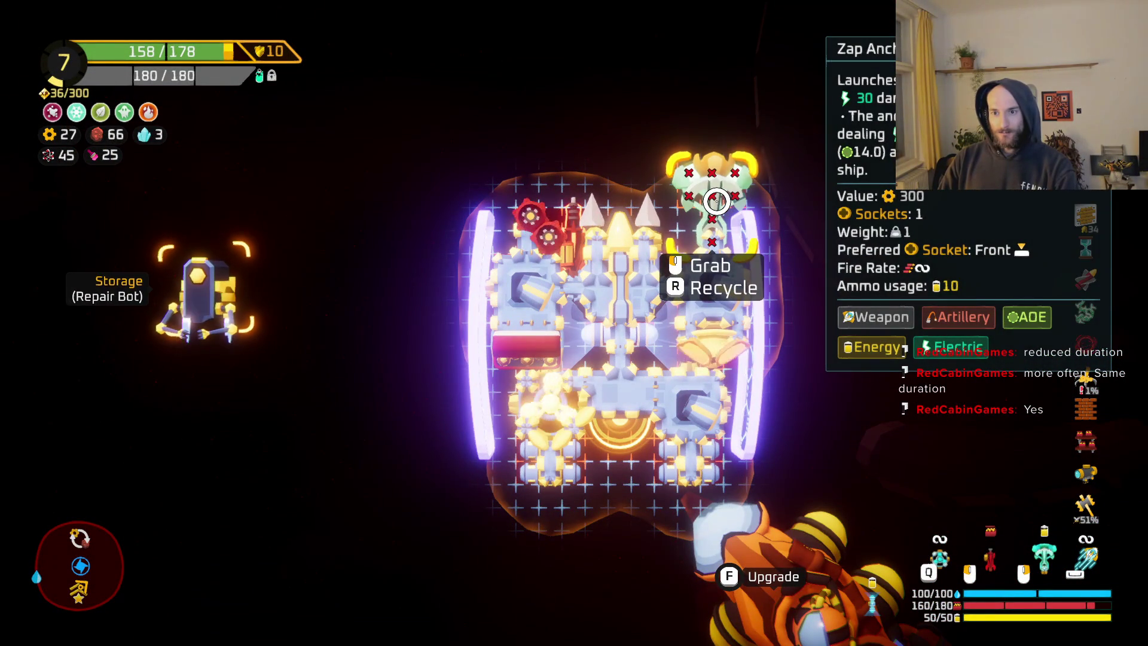
pyautogui.press('Escape')
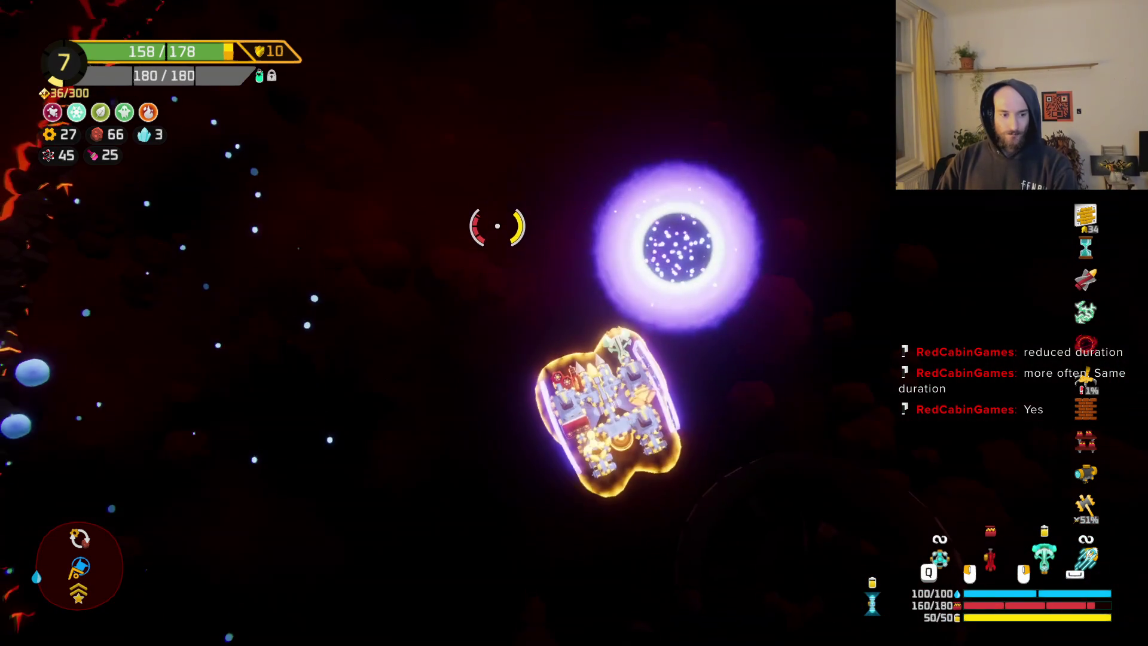
# - Fly the ship onto the warp portal and warp out of the level
pyautogui.press('w')
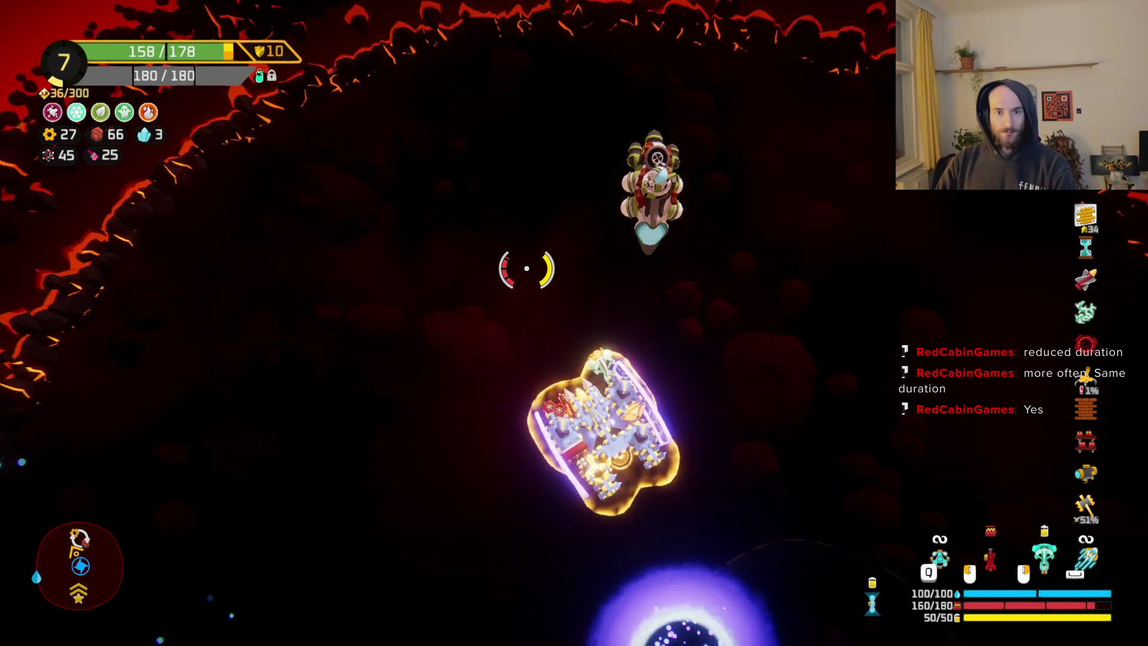
pyautogui.press('s')
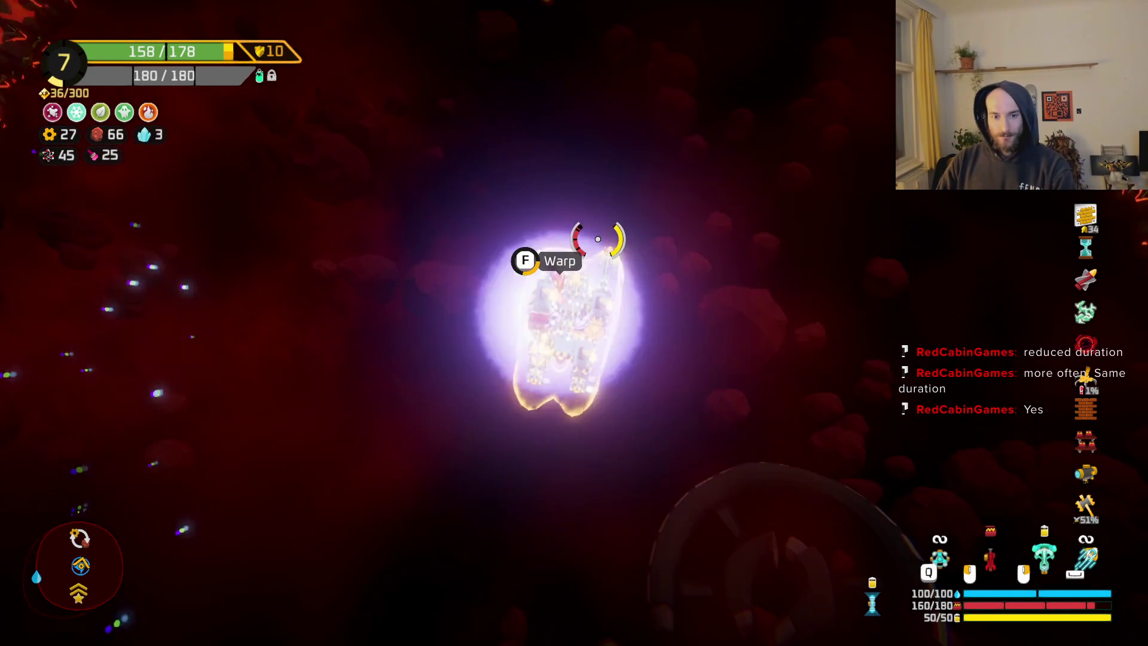
pyautogui.press('f')
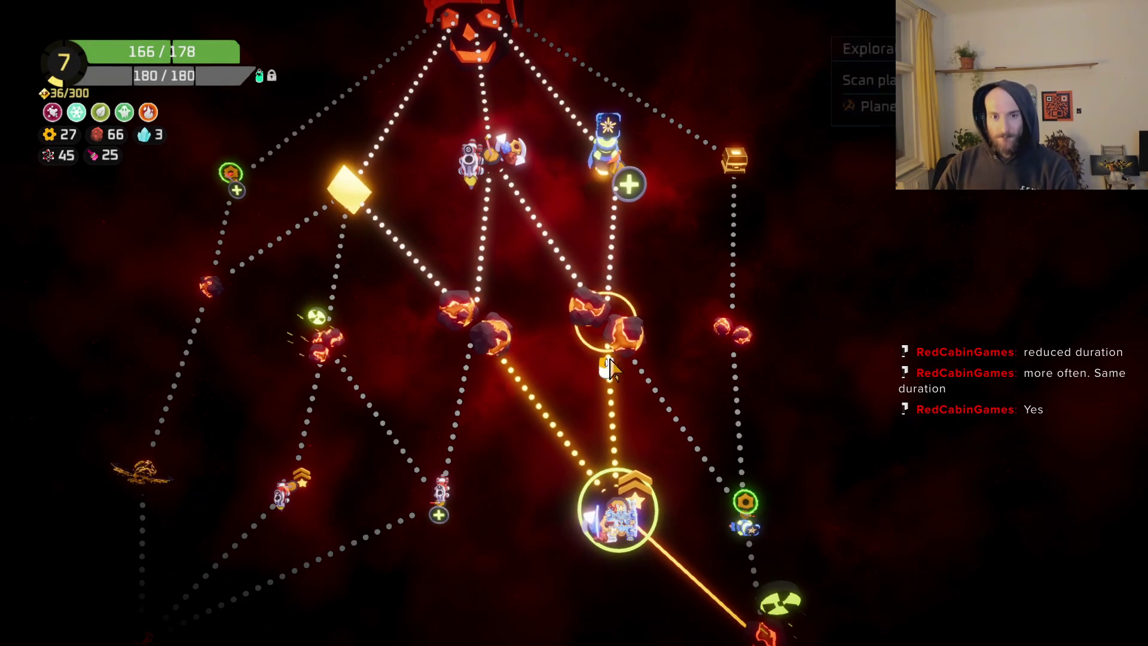
# - Travel to the asteroid node on the sector map
pyautogui.click(620, 362)
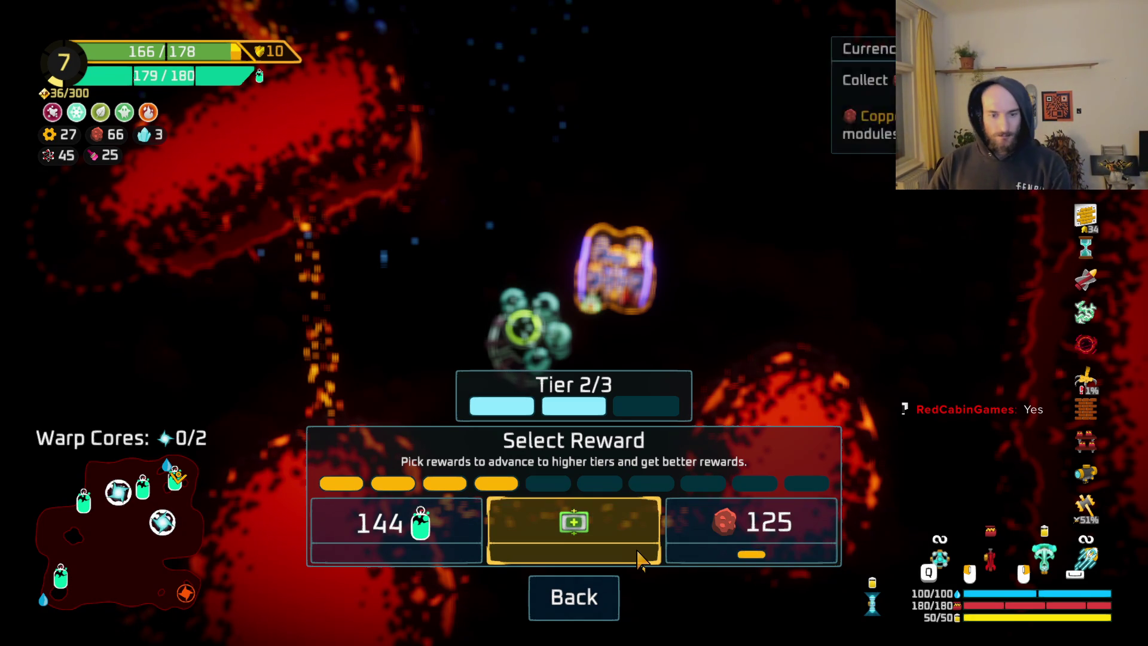
# - Take the middle module reward and the 125 copper reward
pyautogui.click(616, 547)
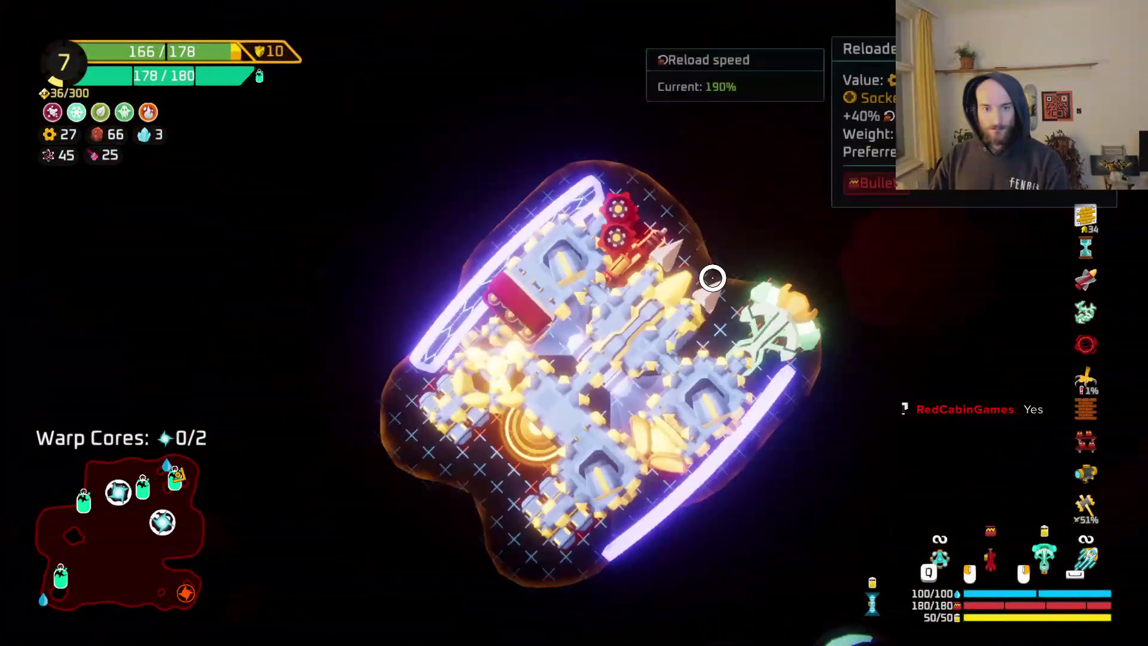
pyautogui.press('Escape')
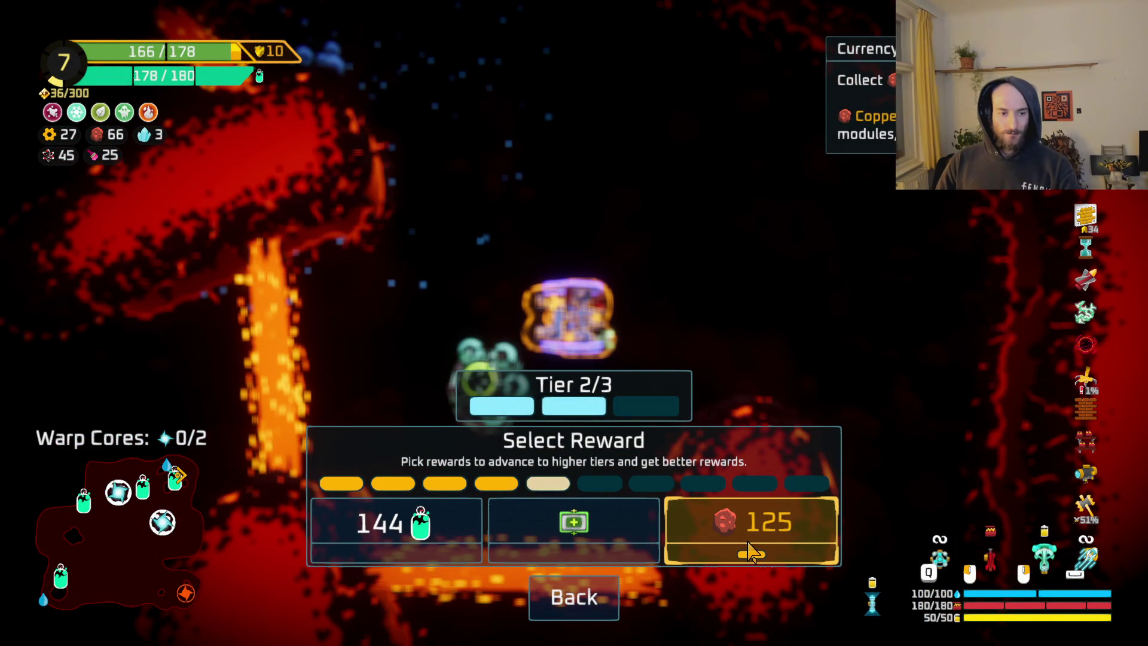
pyautogui.click(744, 532)
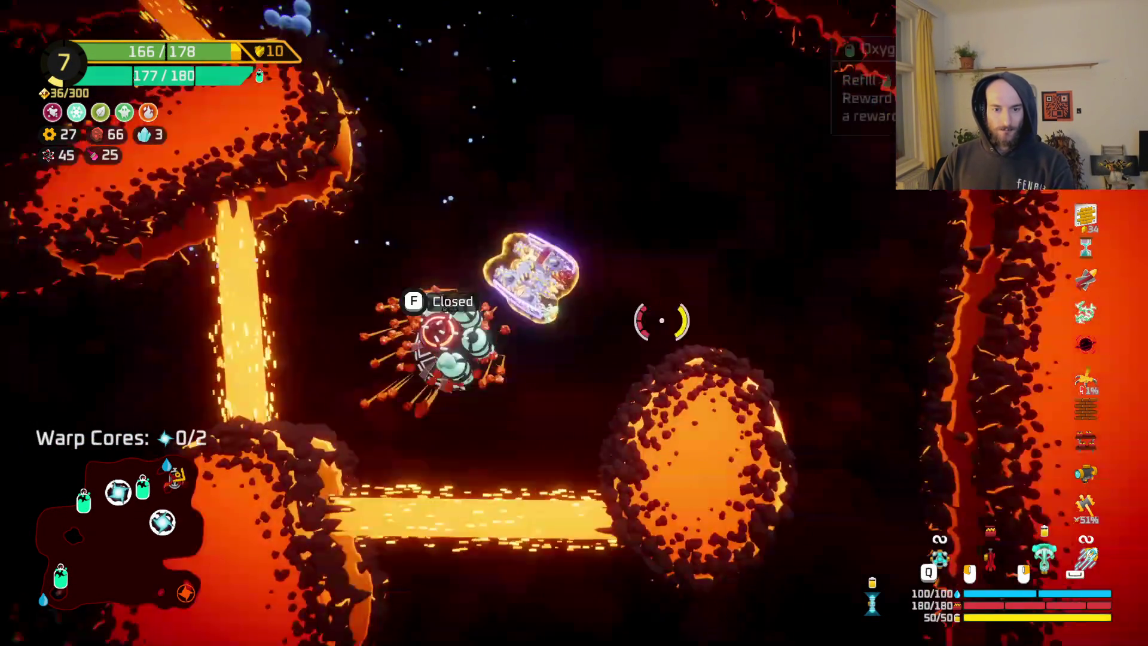
# - Fly through the lava cave up to its top wall
pyautogui.press('s')
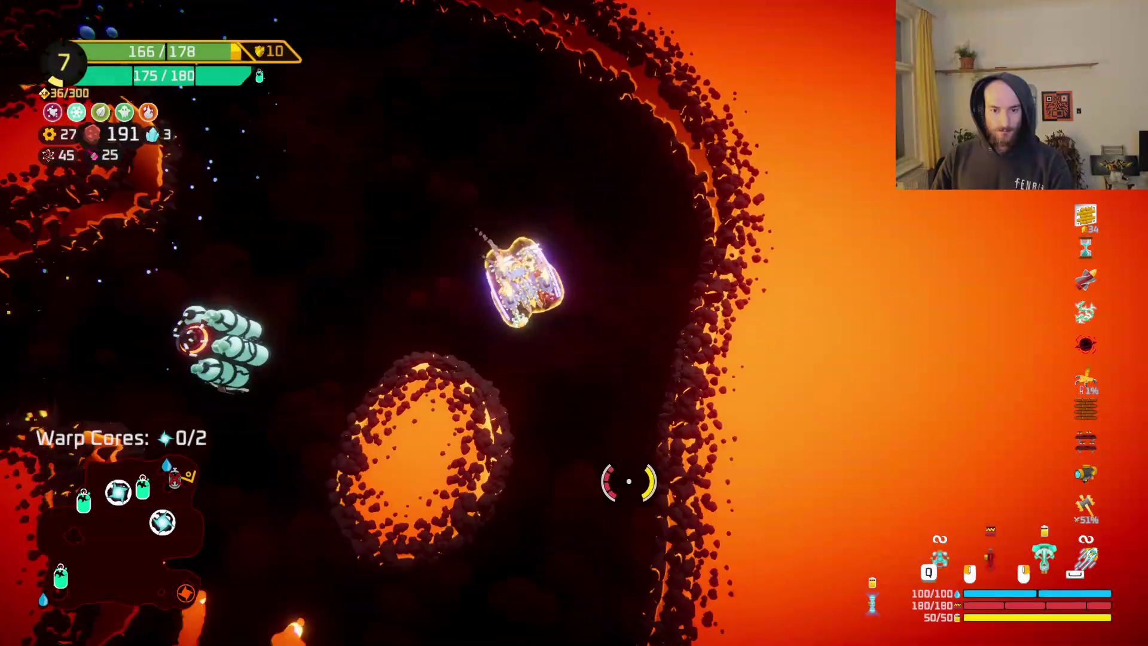
pyautogui.press('s')
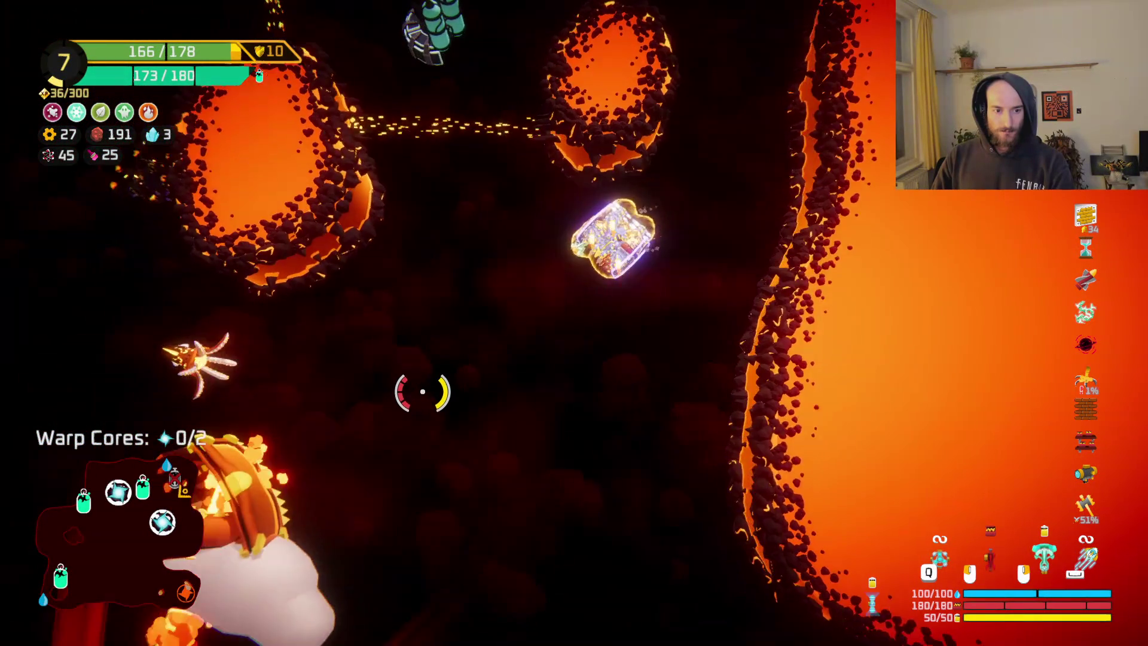
pyautogui.press('w')
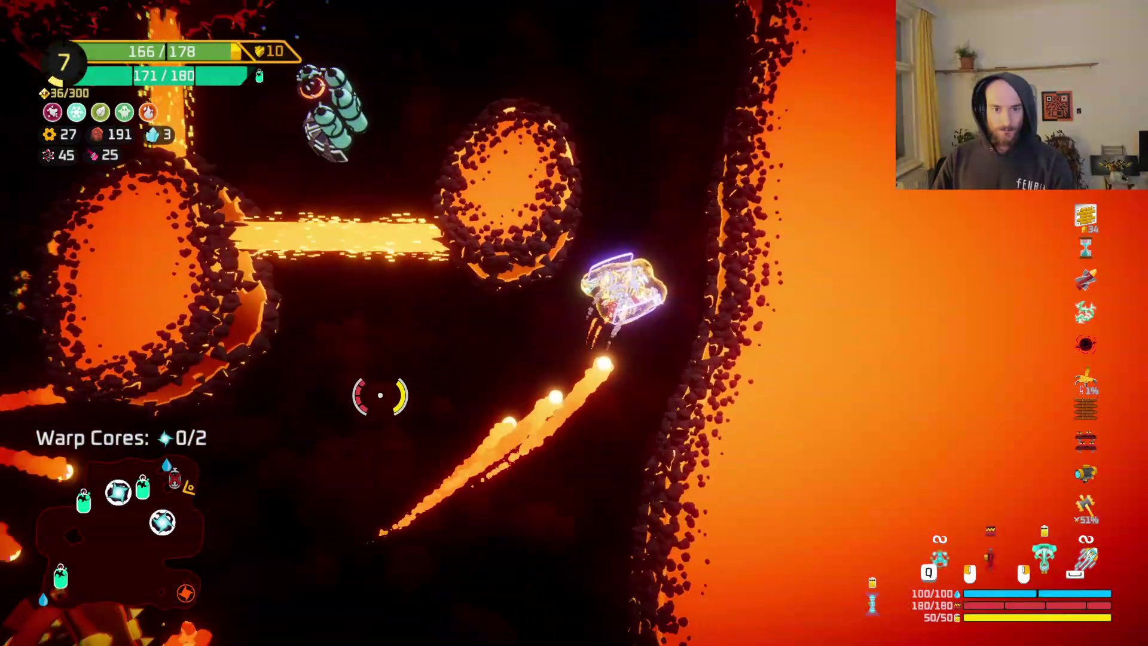
pyautogui.press('a')
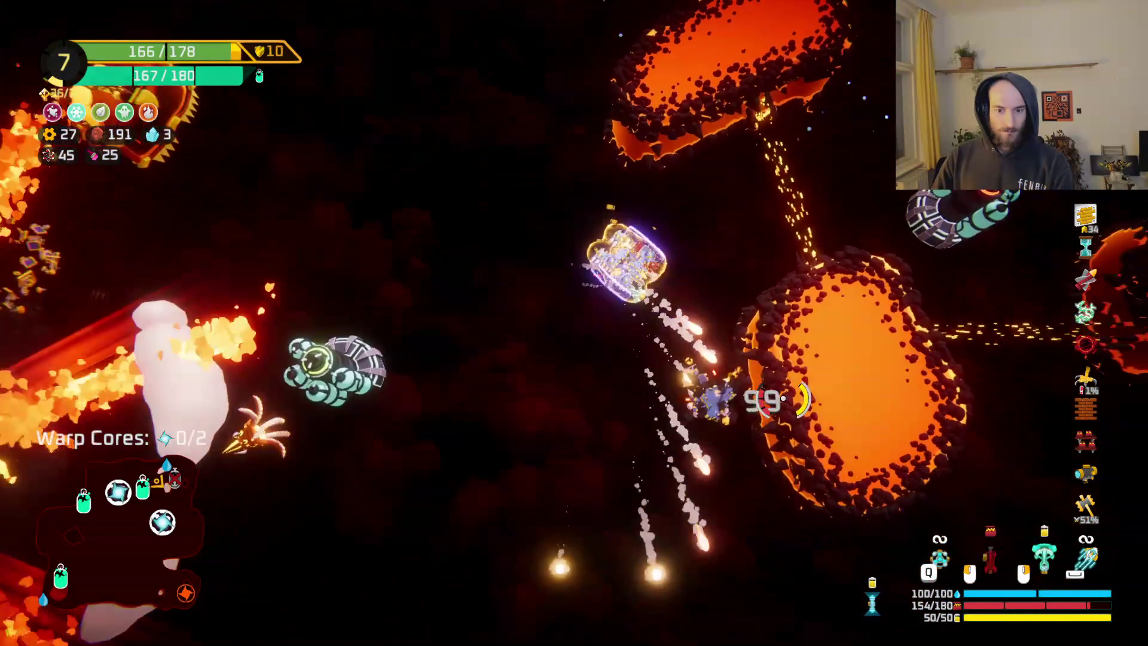
pyautogui.press('w')
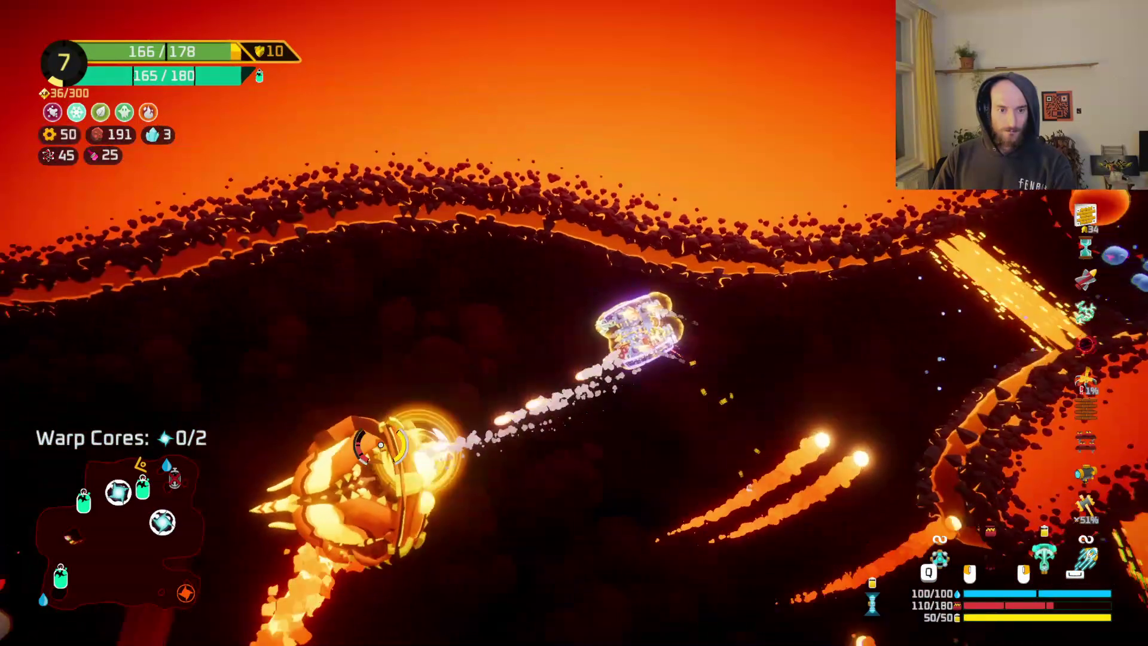
pyautogui.press('a')
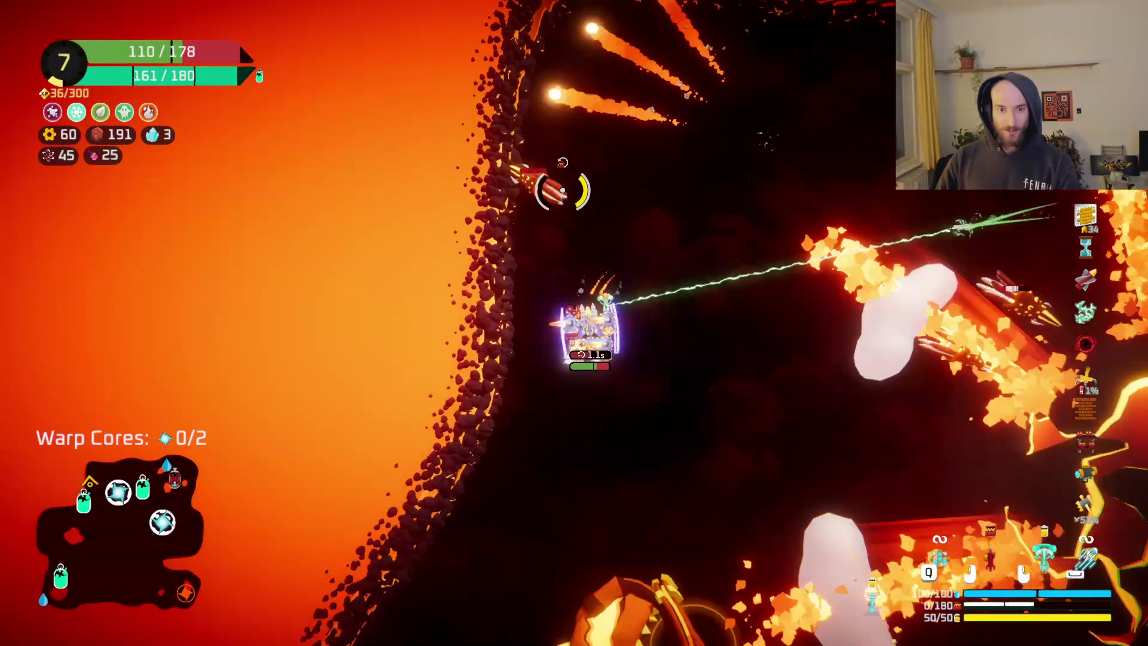
pyautogui.press('w')
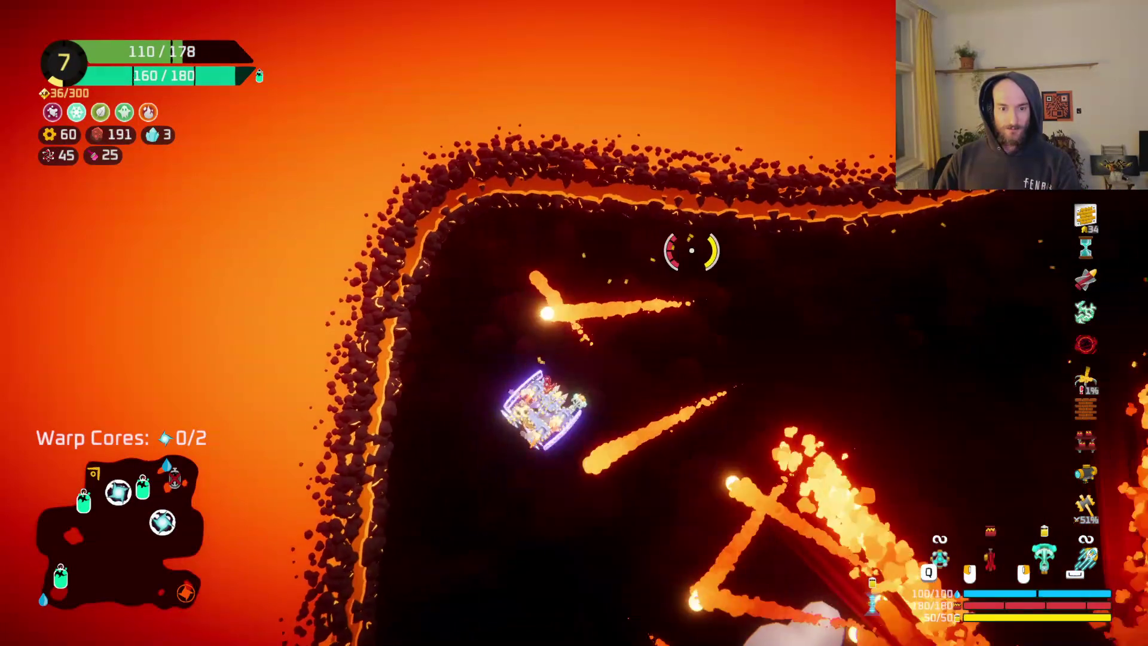
pyautogui.press('d')
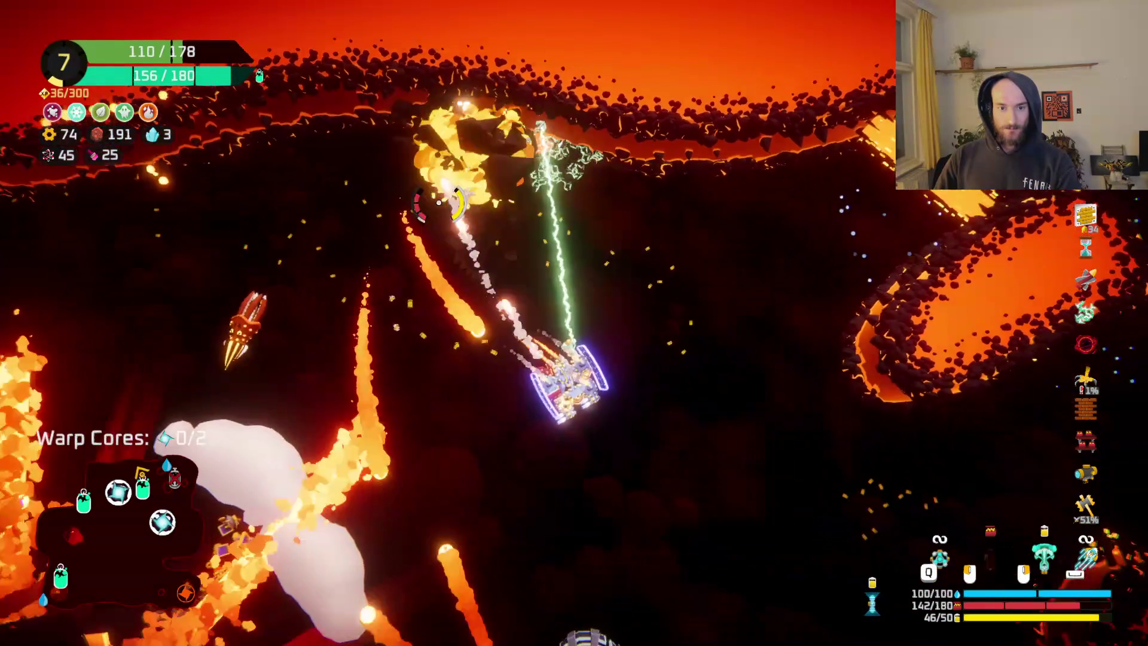
pyautogui.press('w')
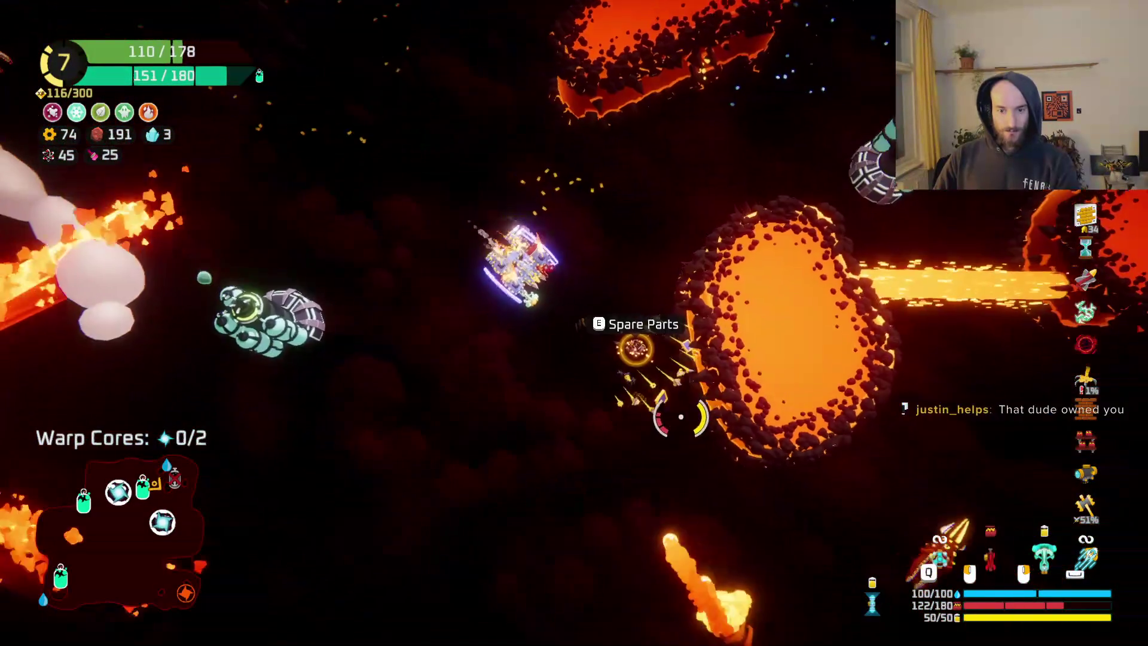
# - Fight down through the lava level with the green laser and open the next pod's rewards
pyautogui.press('e')
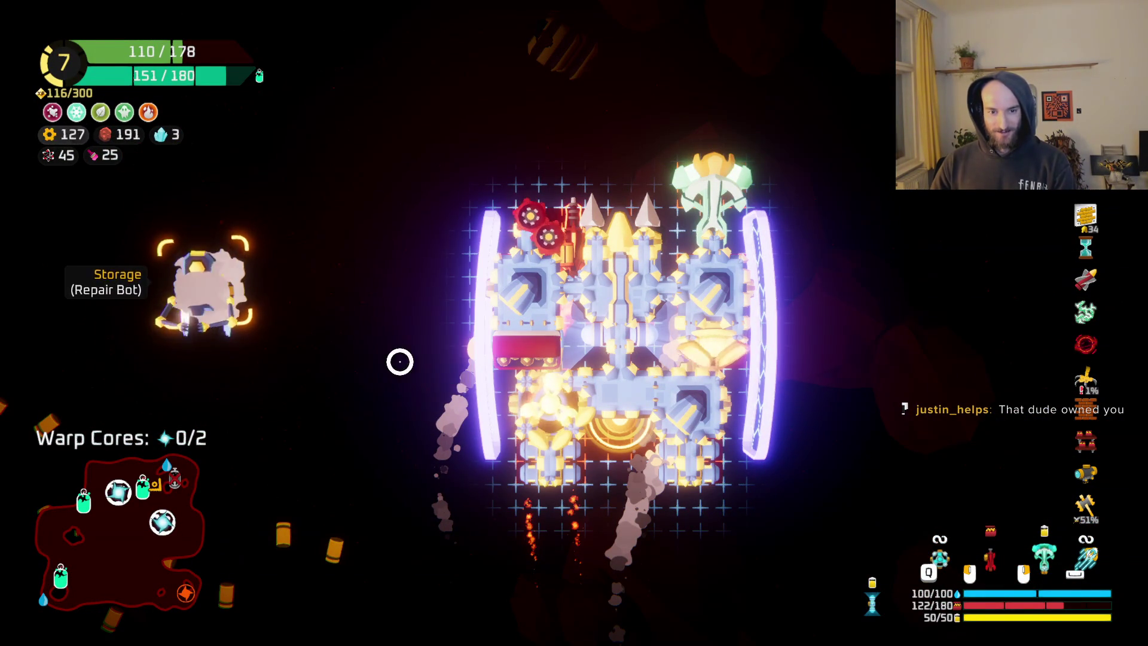
pyautogui.press('e')
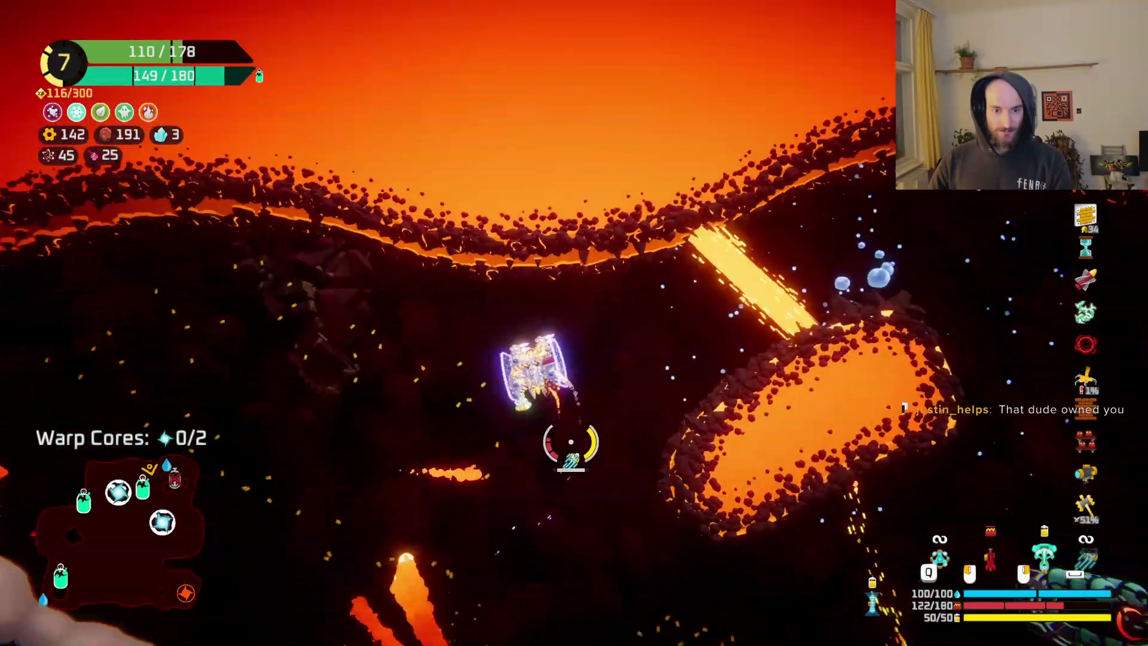
pyautogui.press('s')
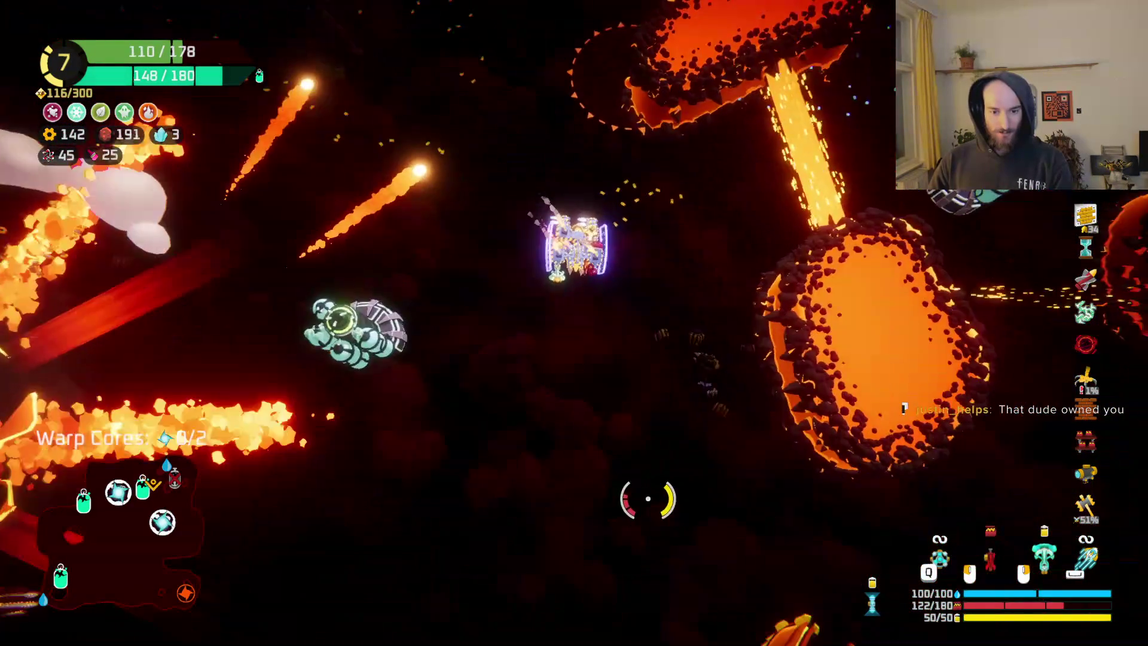
pyautogui.press('s')
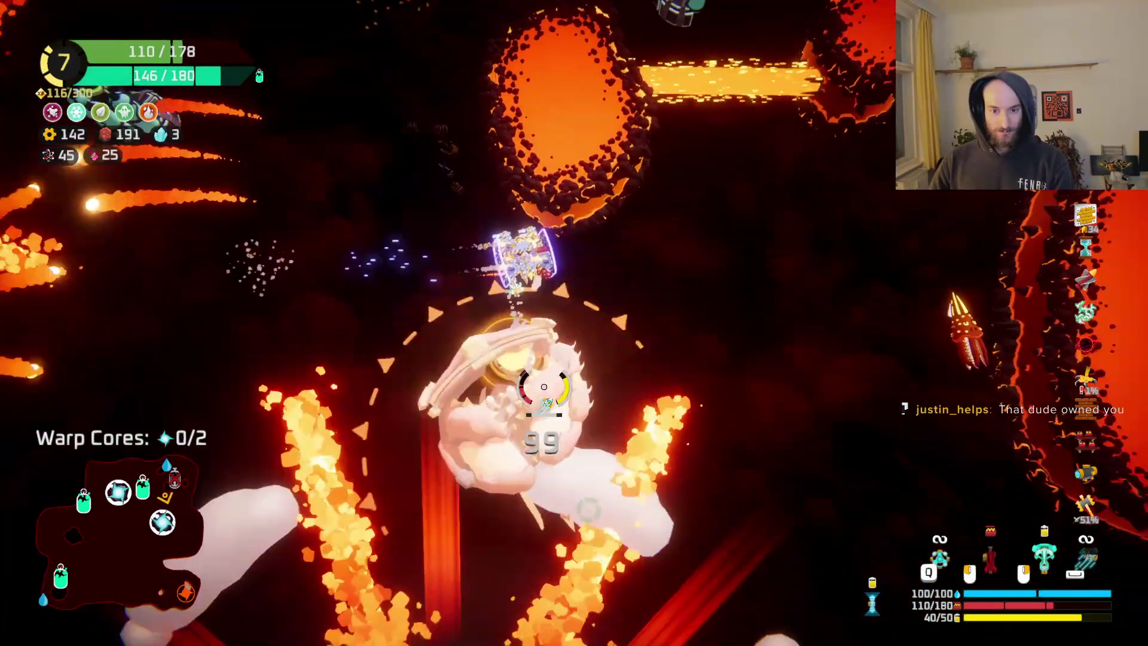
pyautogui.press('s')
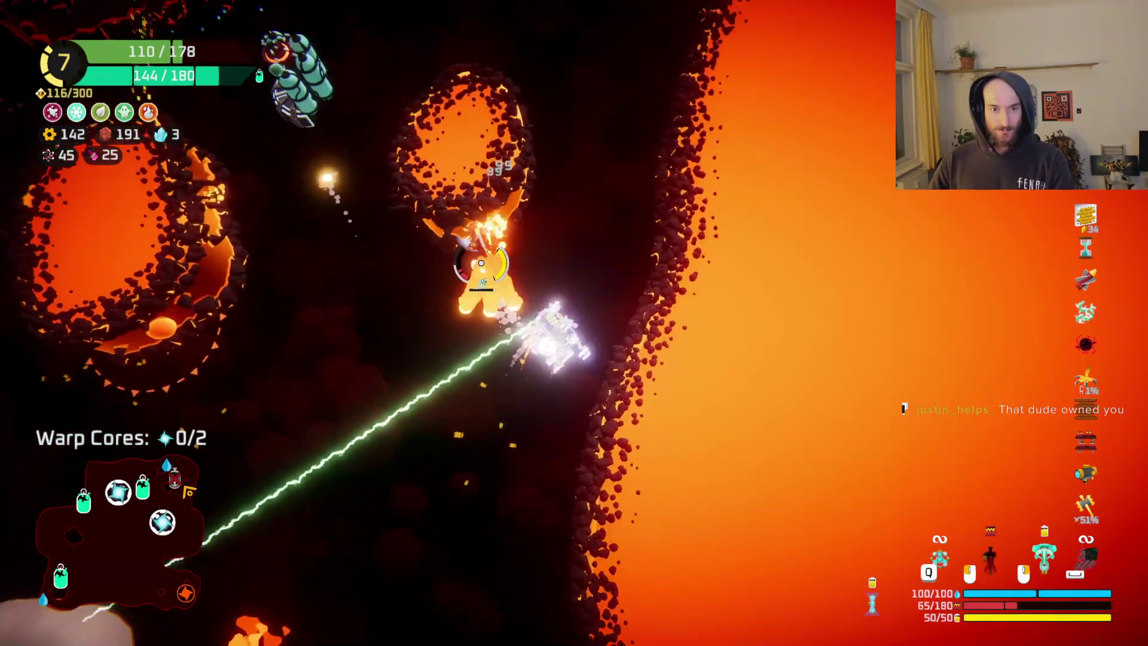
pyautogui.press('w')
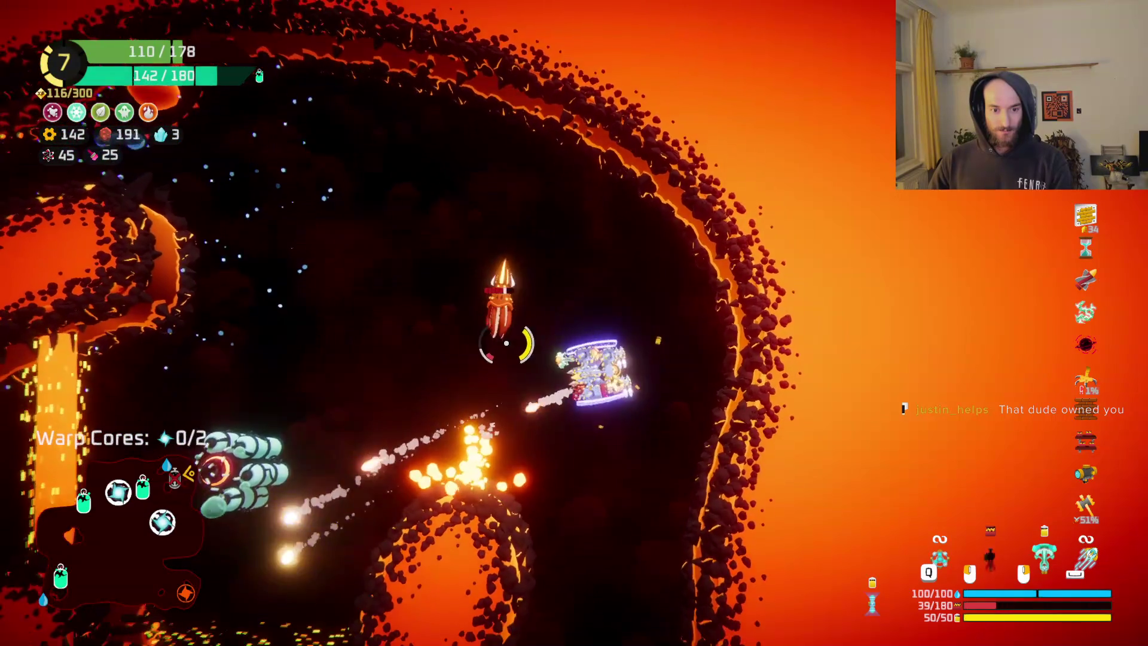
pyautogui.press('w')
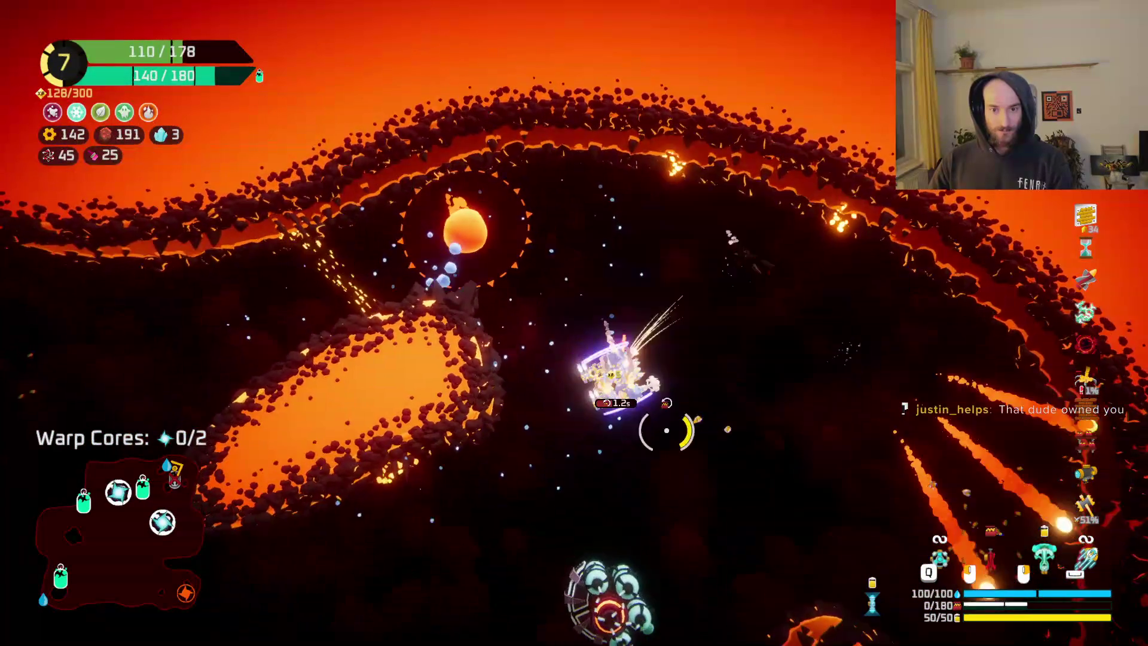
pyautogui.press('s')
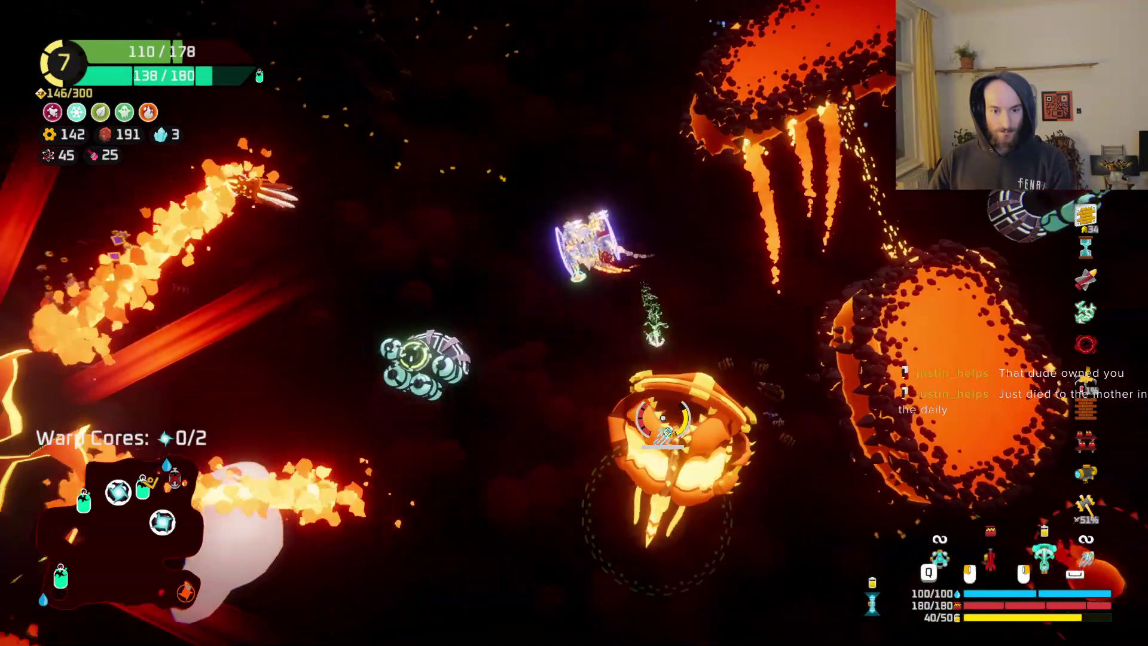
pyautogui.press('w')
pyautogui.moveTo(662, 418)
pyautogui.mouseDown()
pyautogui.moveTo(725, 551)
pyautogui.moveTo(687, 622)
pyautogui.moveTo(698, 637)
pyautogui.moveTo(650, 620)
pyautogui.moveTo(513, 518)
pyautogui.mouseUp()
pyautogui.press('a')
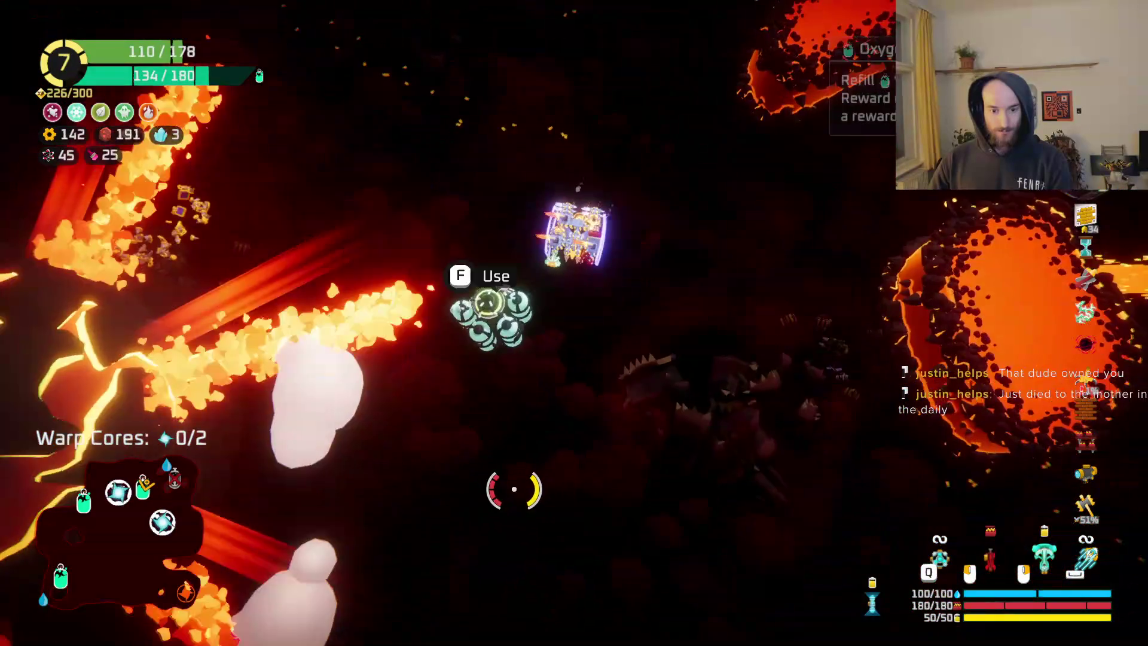
pyautogui.press('f')
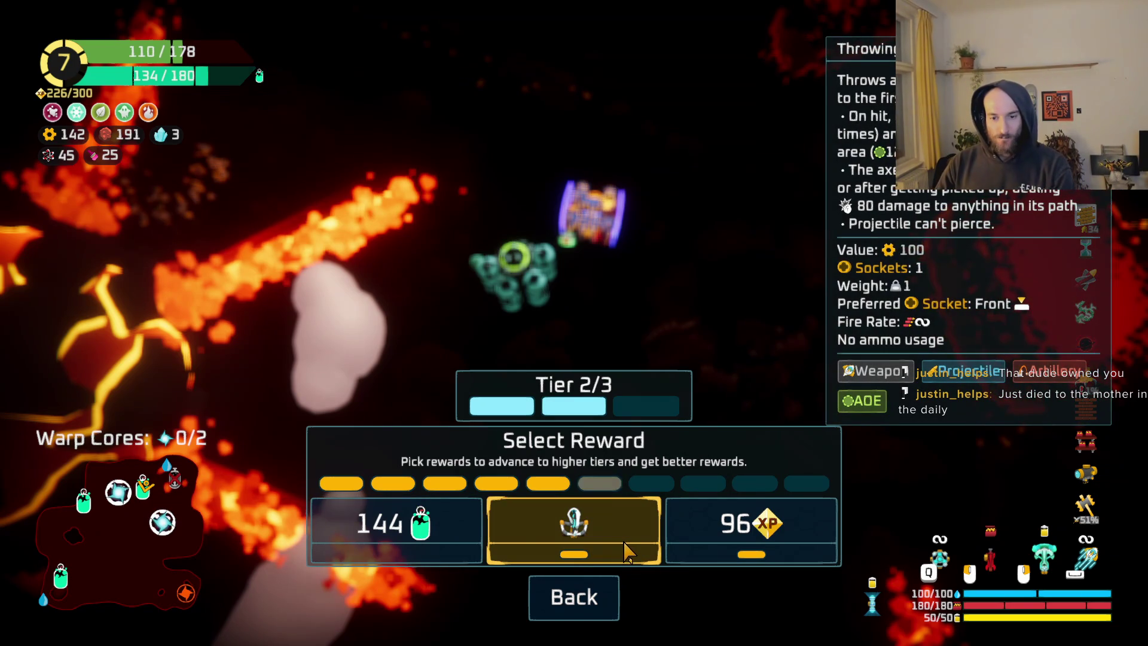
# - Claim the 96 XP reward and pick Dart Board on the Rank 8 screen
pyautogui.click(758, 541)
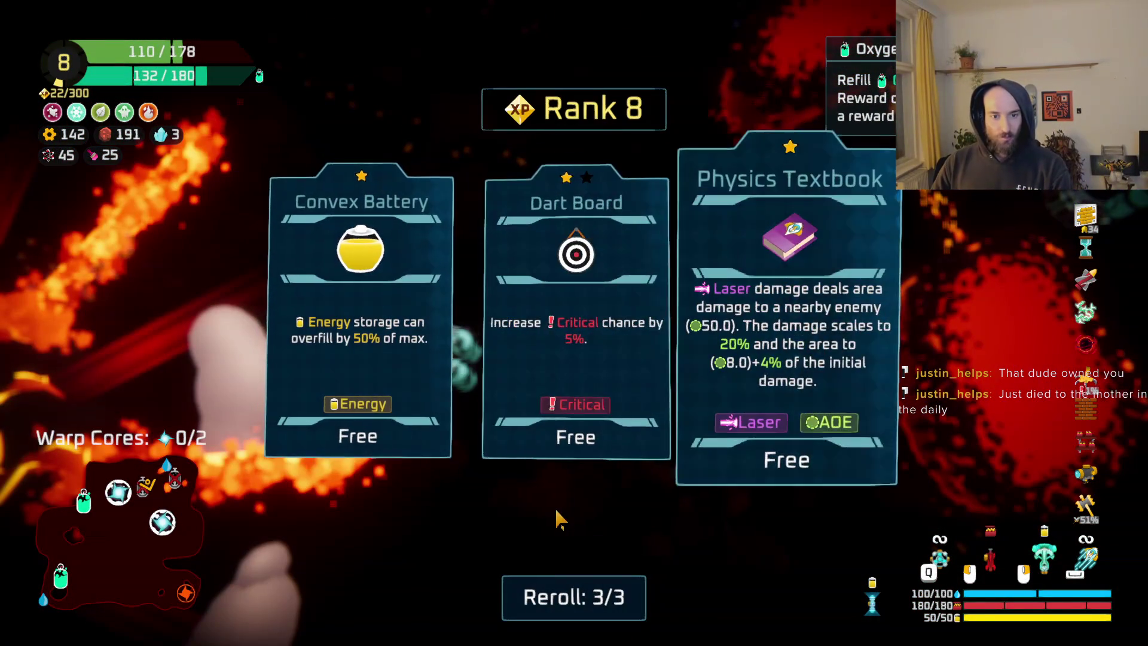
pyautogui.click(568, 365)
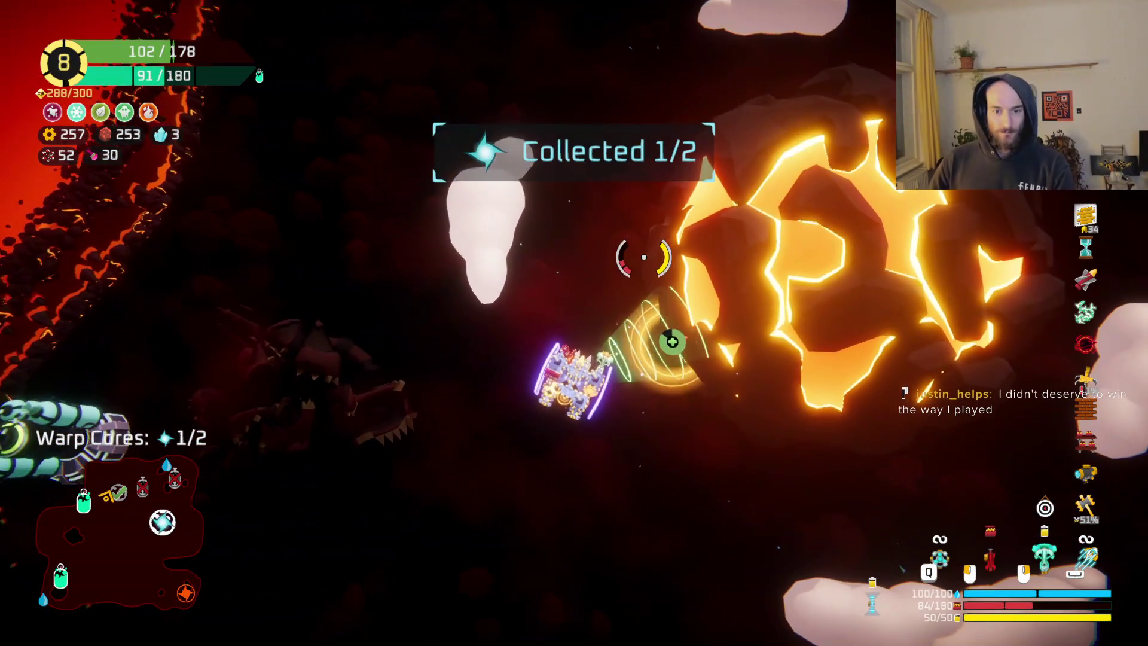
# - Check the build grid, then pick the Nimble Finger upgrade on level-up
pyautogui.press('e')
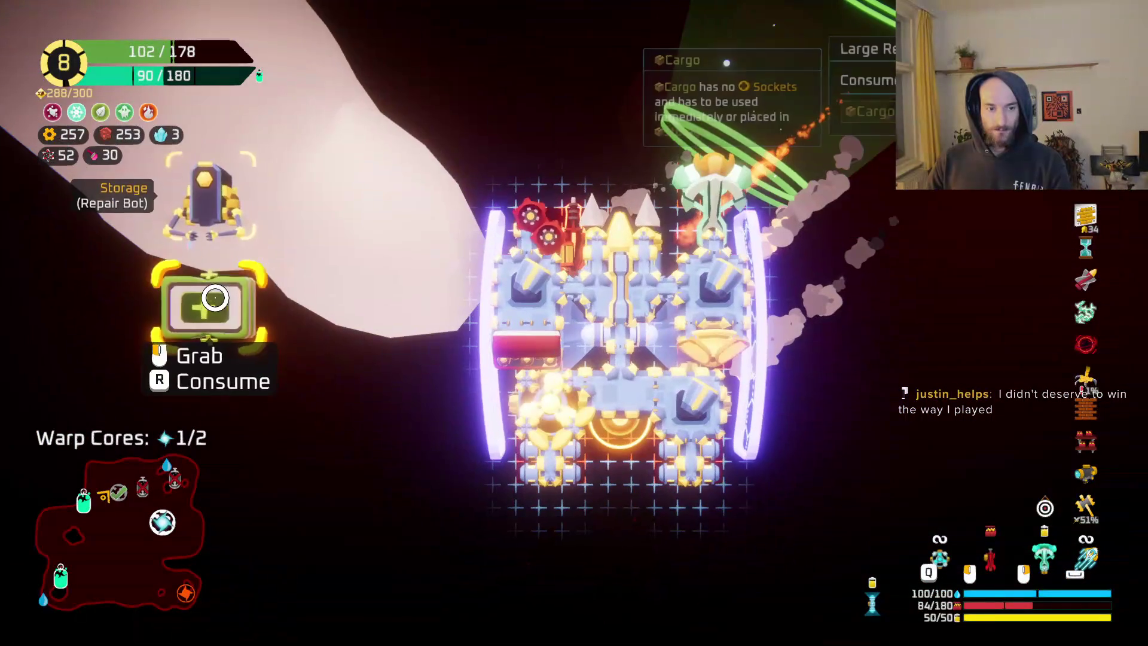
pyautogui.press('e')
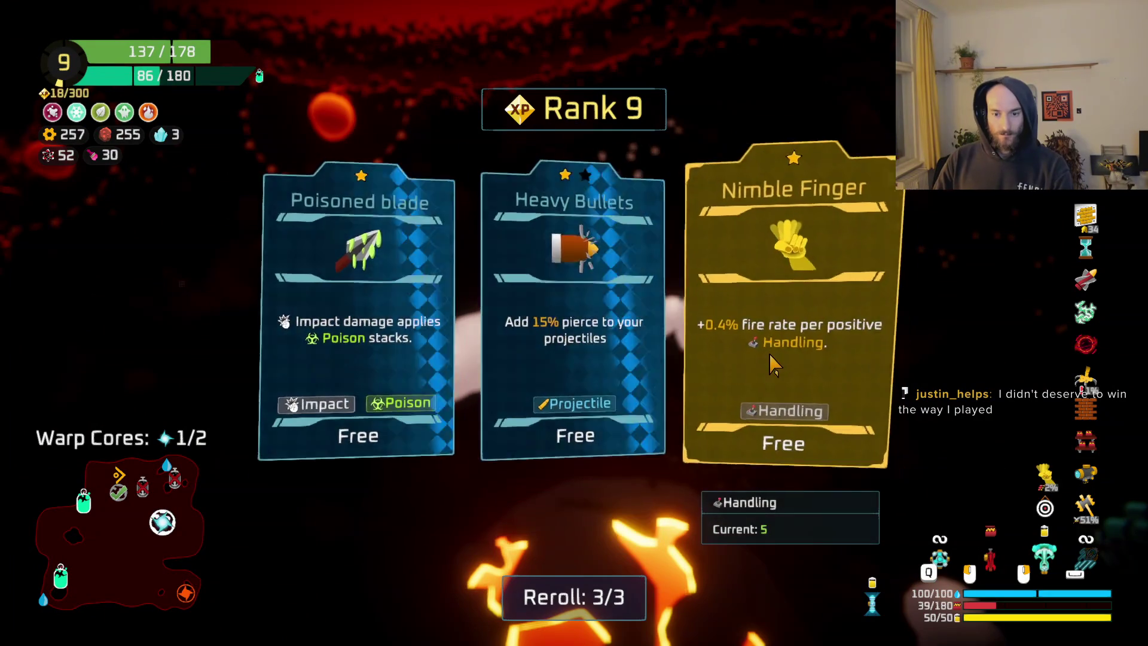
pyautogui.click(787, 359)
# - Fly to the oxygen station and take its gears reward
pyautogui.press('a')
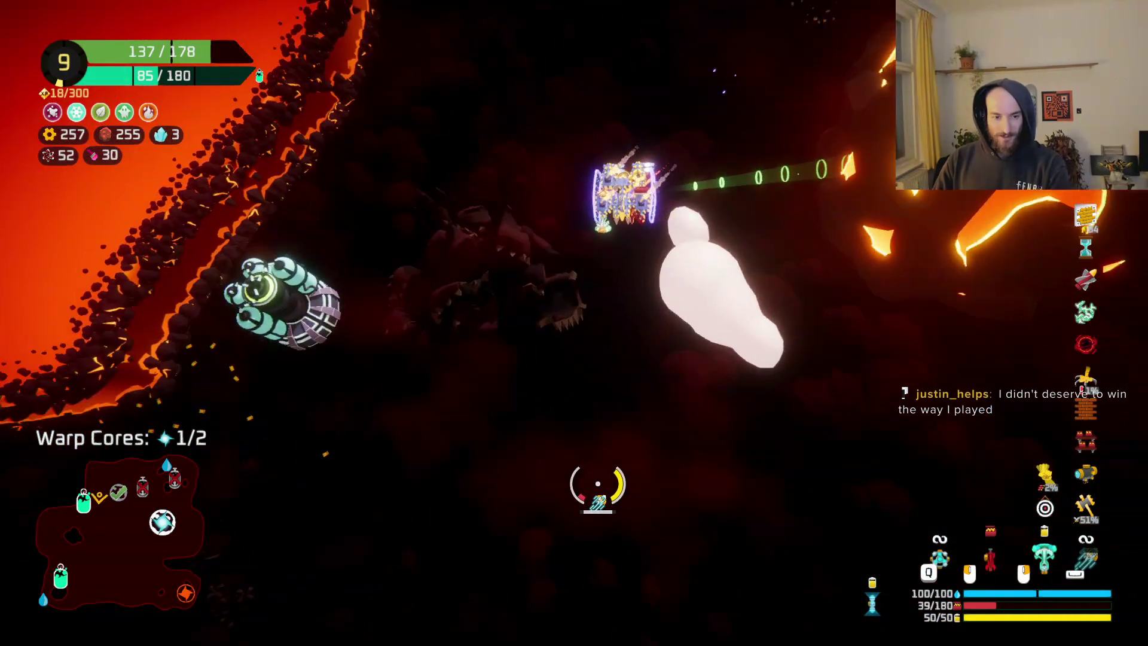
pyautogui.press('f')
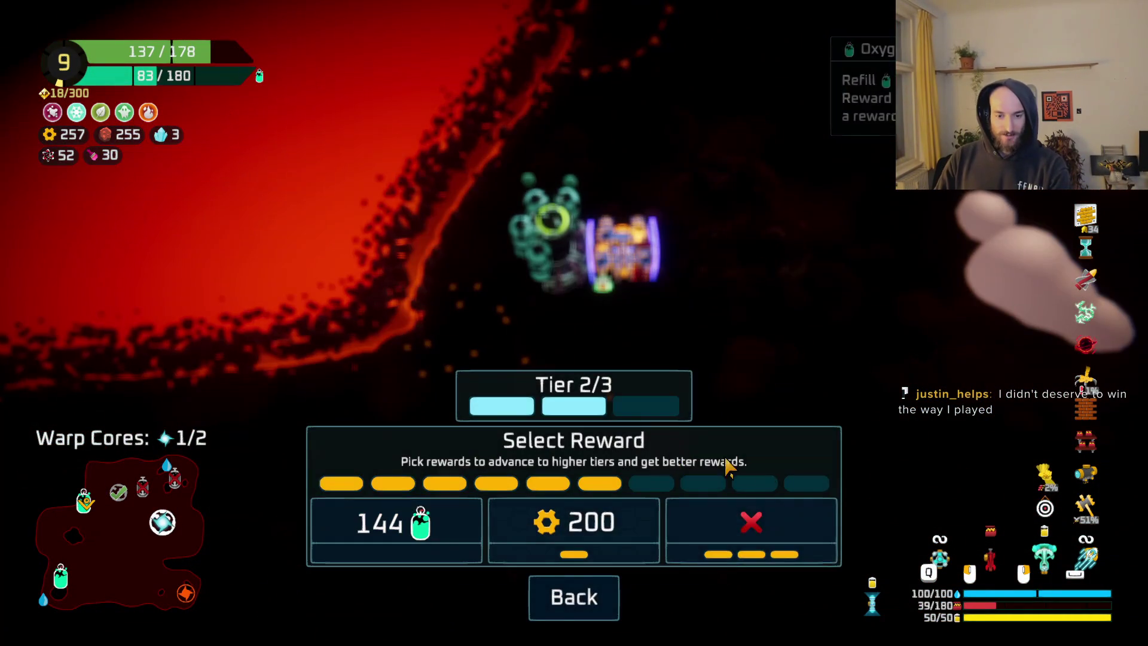
pyautogui.click(607, 499)
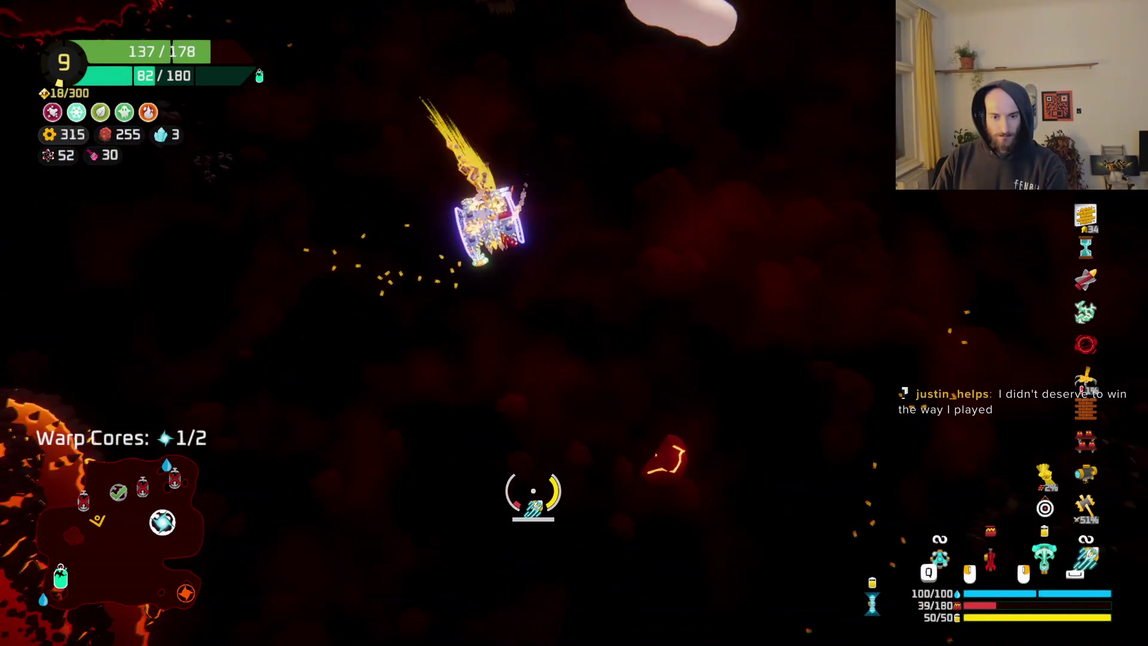
# - Fly across the cave firing flame bursts at the enemy swarm
pyautogui.press('a')
pyautogui.press('a')
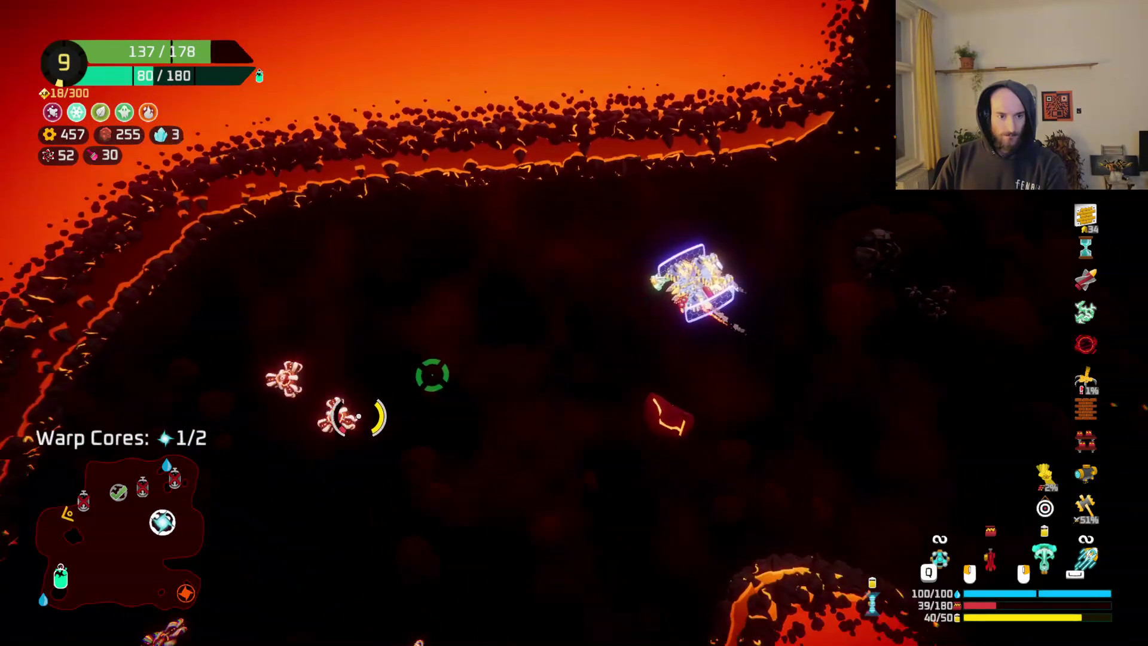
pyautogui.click(396, 422)
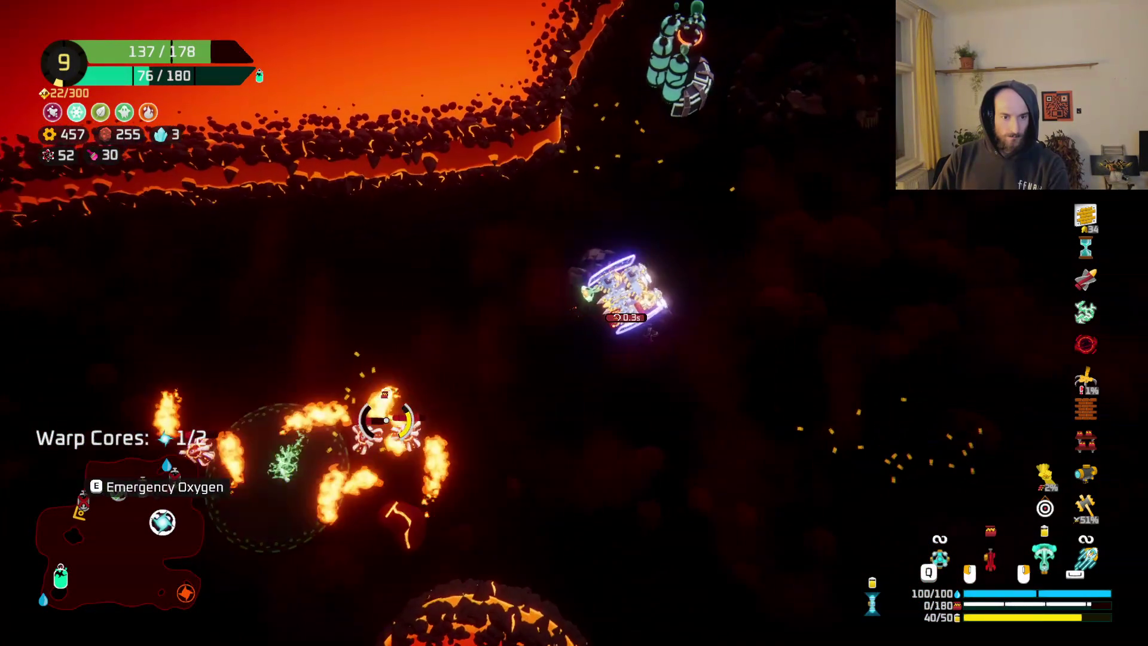
pyautogui.press('a')
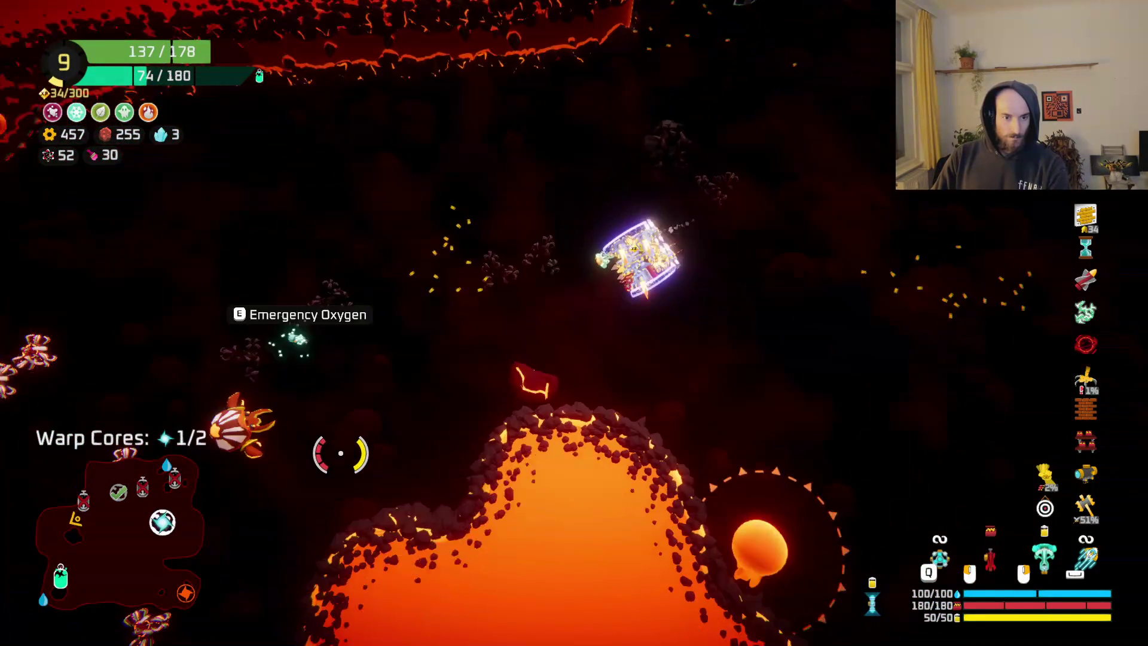
pyautogui.press('w')
pyautogui.click(337, 422)
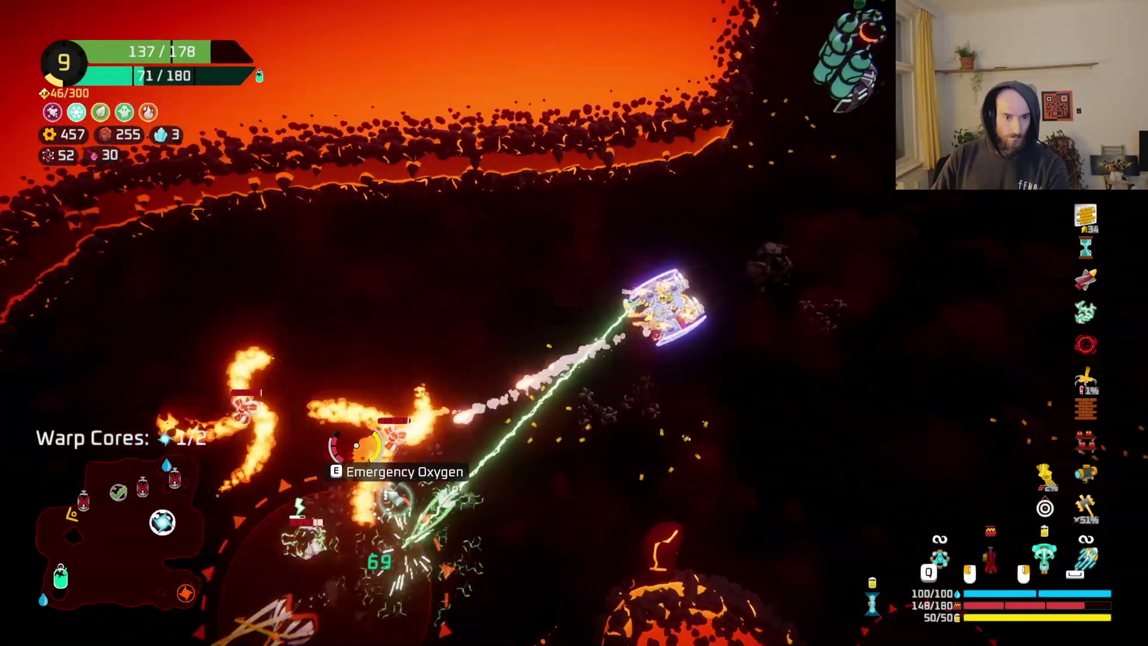
pyautogui.click(356, 445)
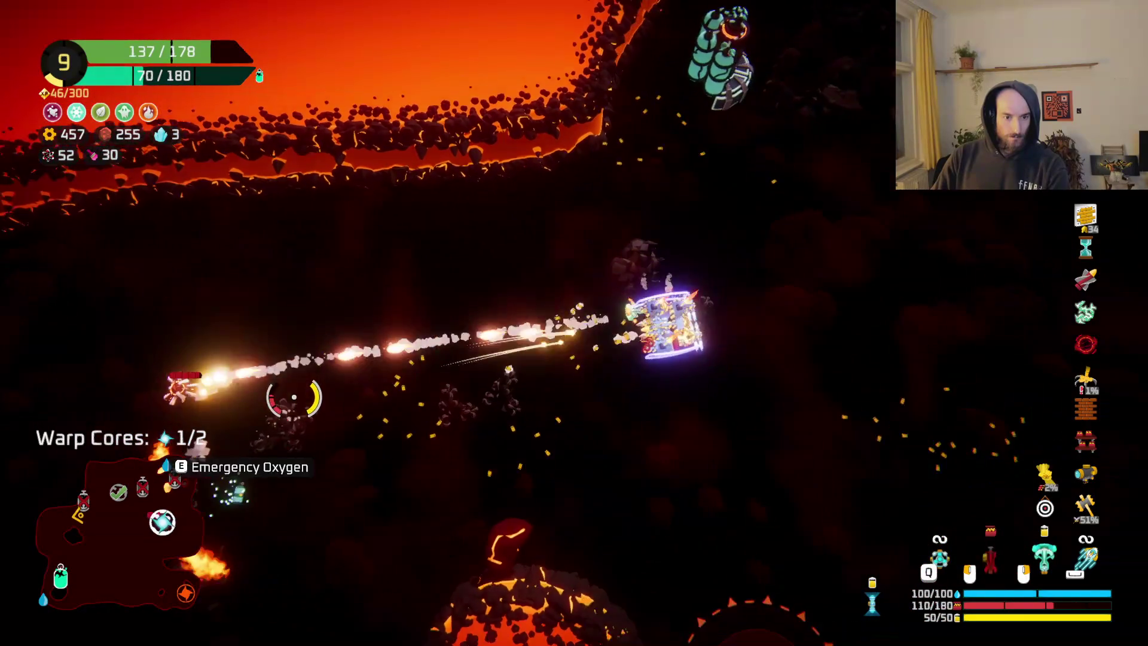
pyautogui.press('d')
pyautogui.click(317, 415)
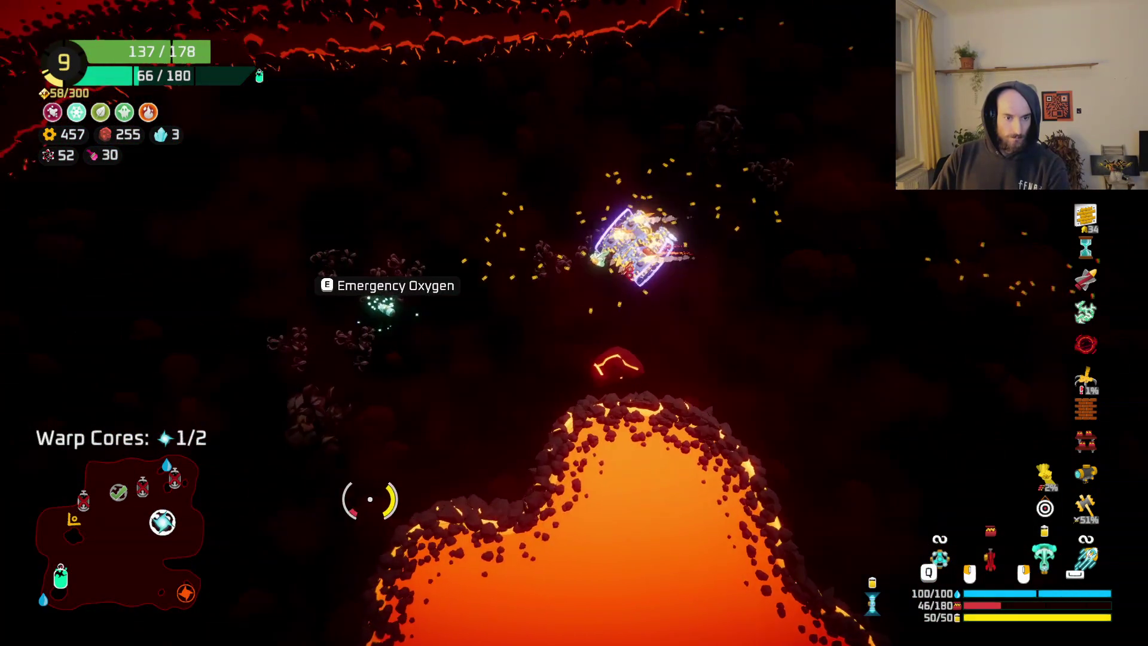
# - Review the build grid, then fly up-left through the cave shooting at the fire boss
pyautogui.press('Tab')
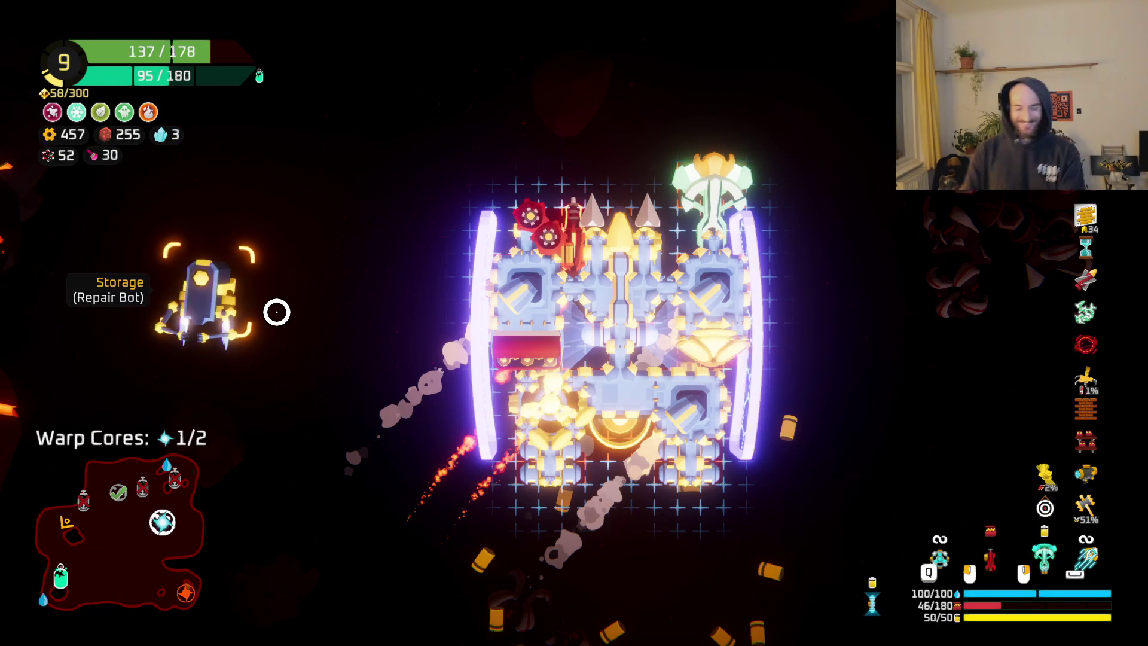
pyautogui.press('Tab')
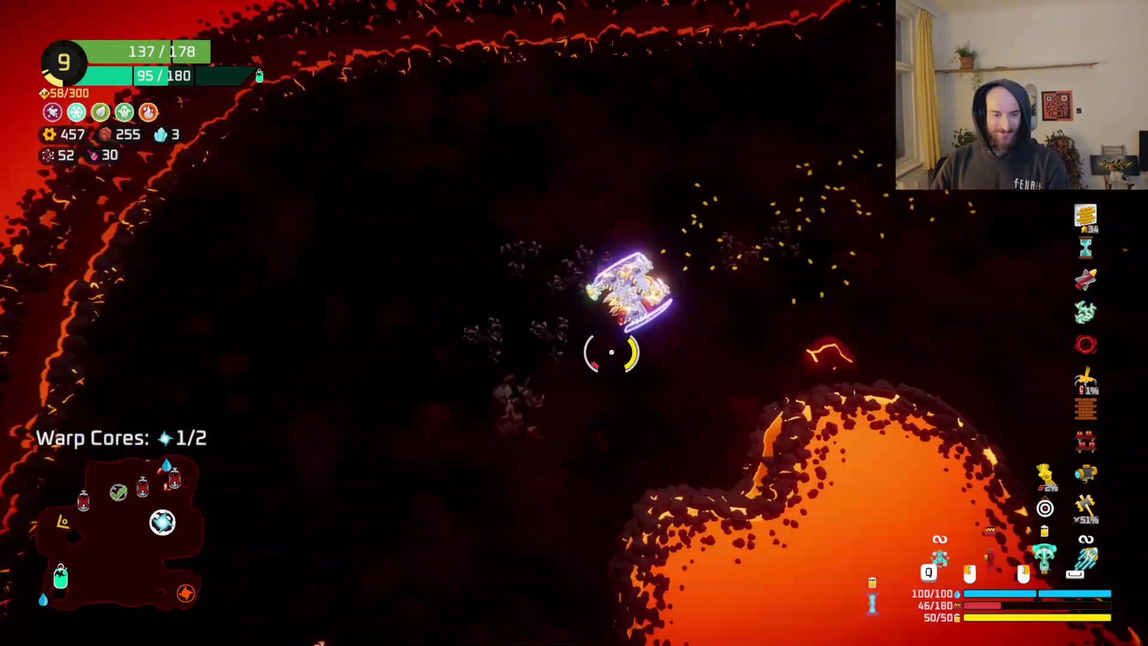
pyautogui.press('s')
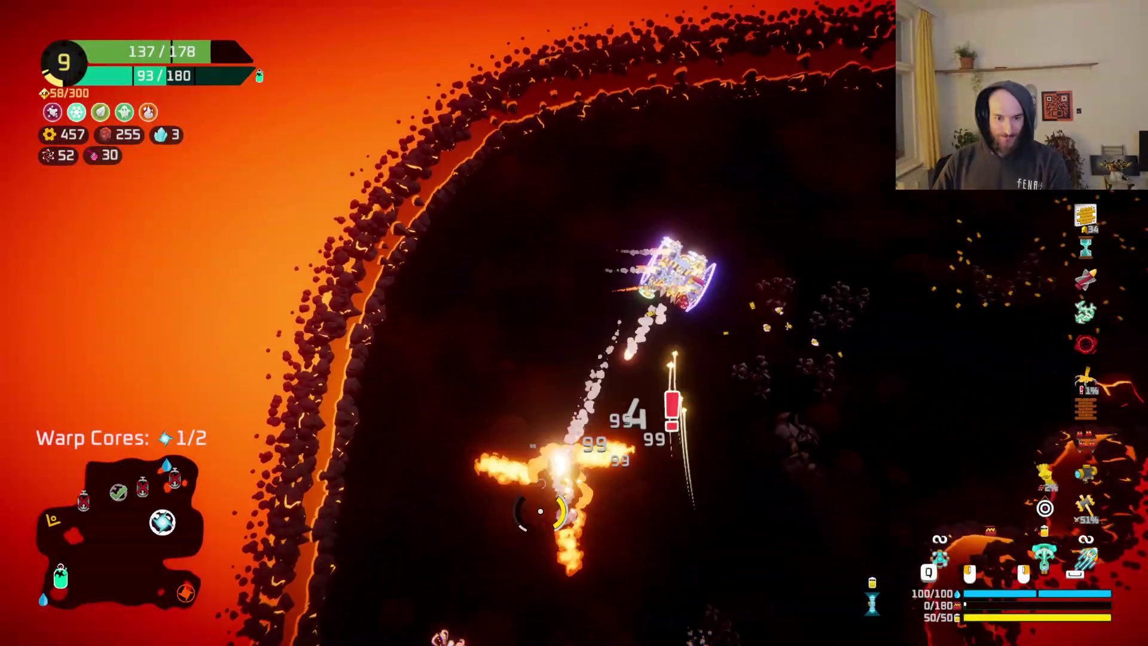
pyautogui.press('w')
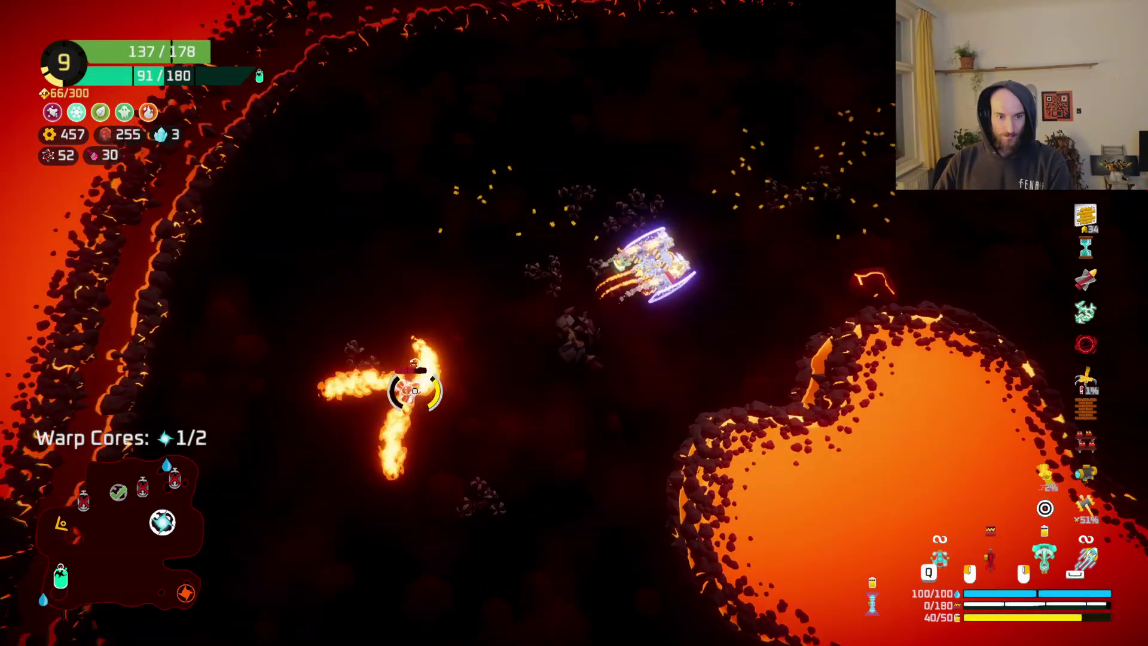
pyautogui.press('s')
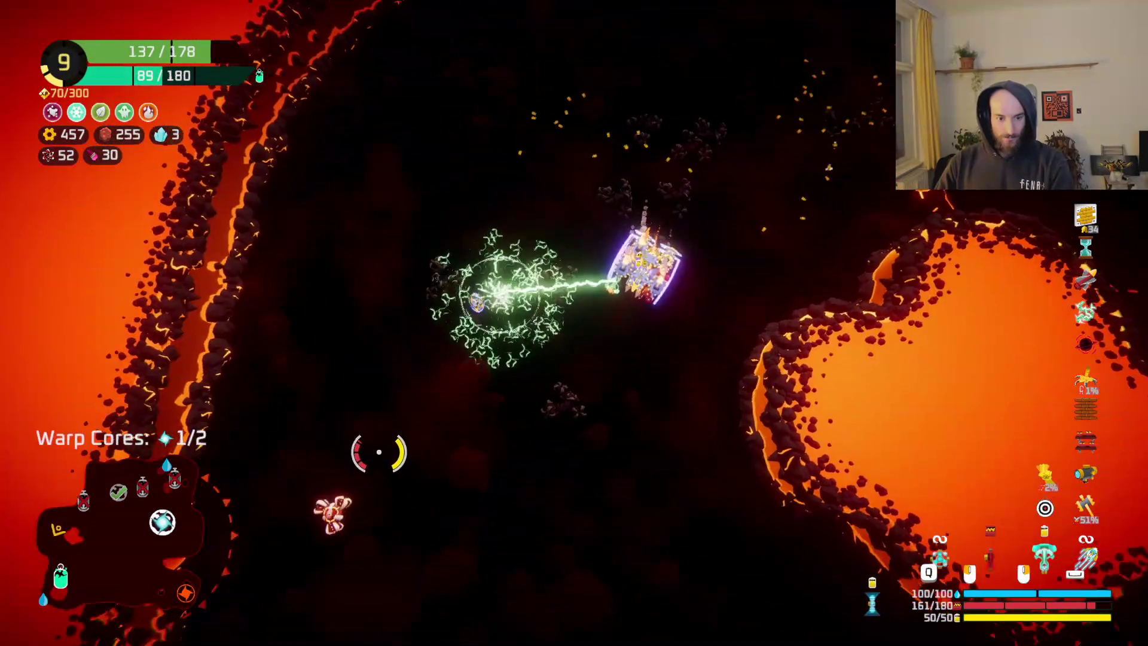
pyautogui.press('w')
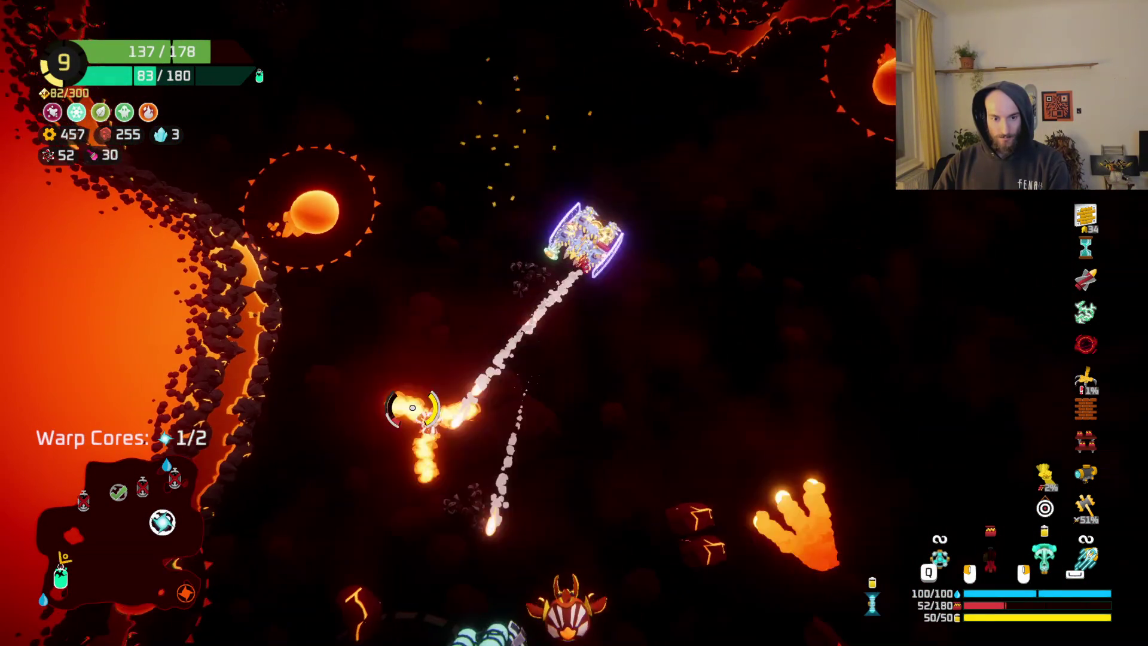
pyautogui.press('w')
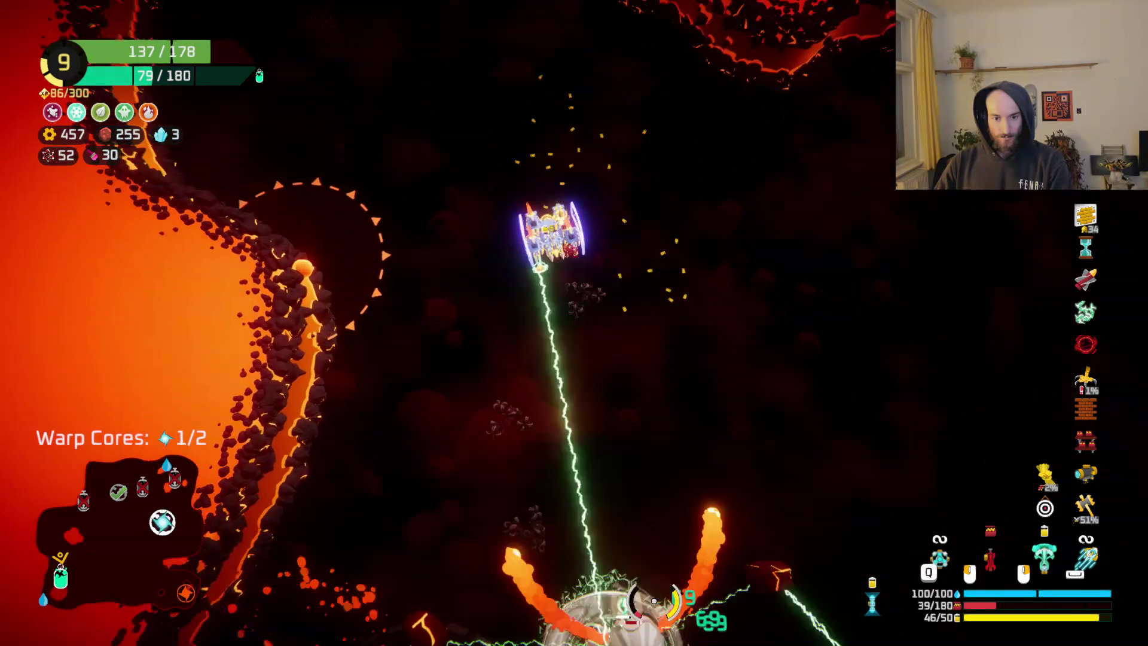
pyautogui.press('w')
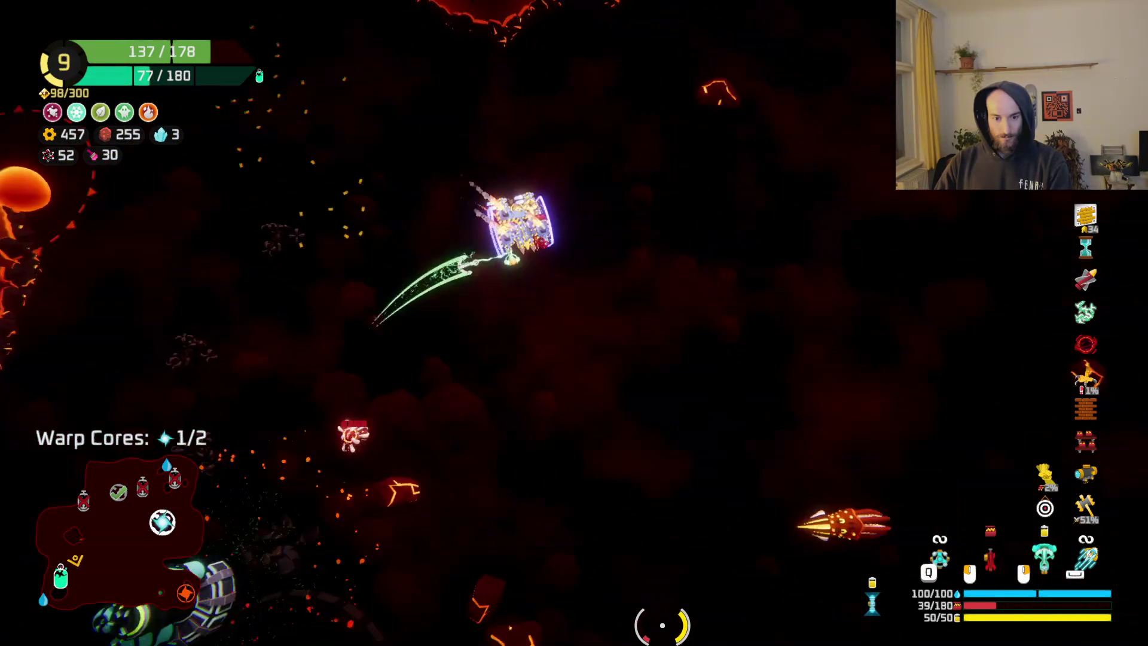
pyautogui.press('w')
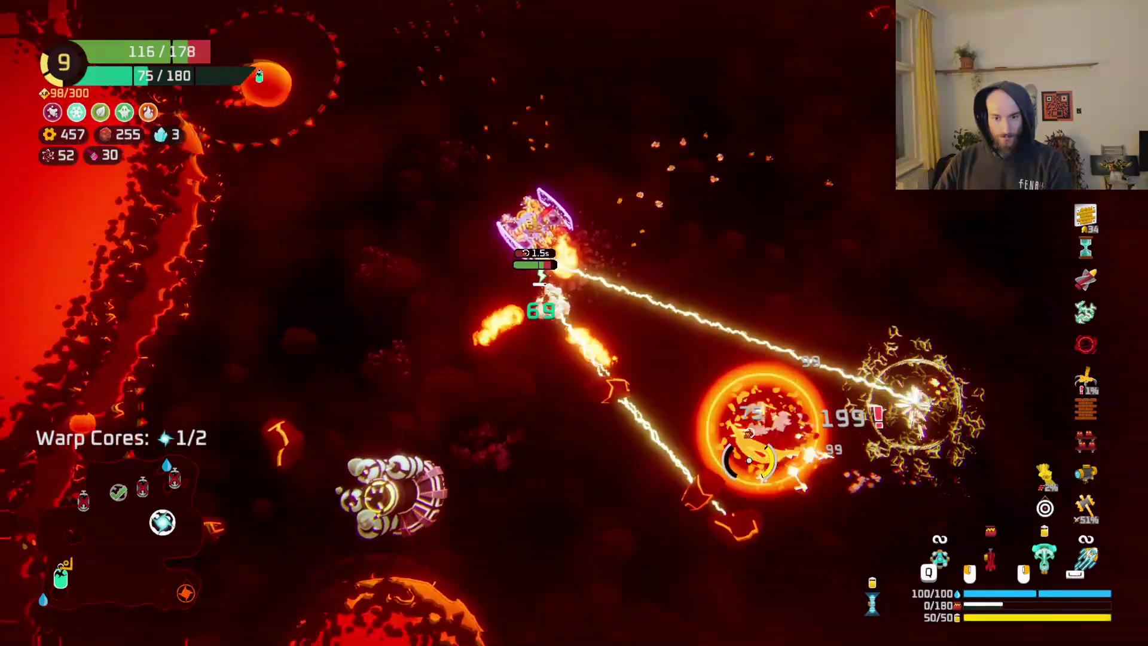
pyautogui.press('w')
pyautogui.press('w')
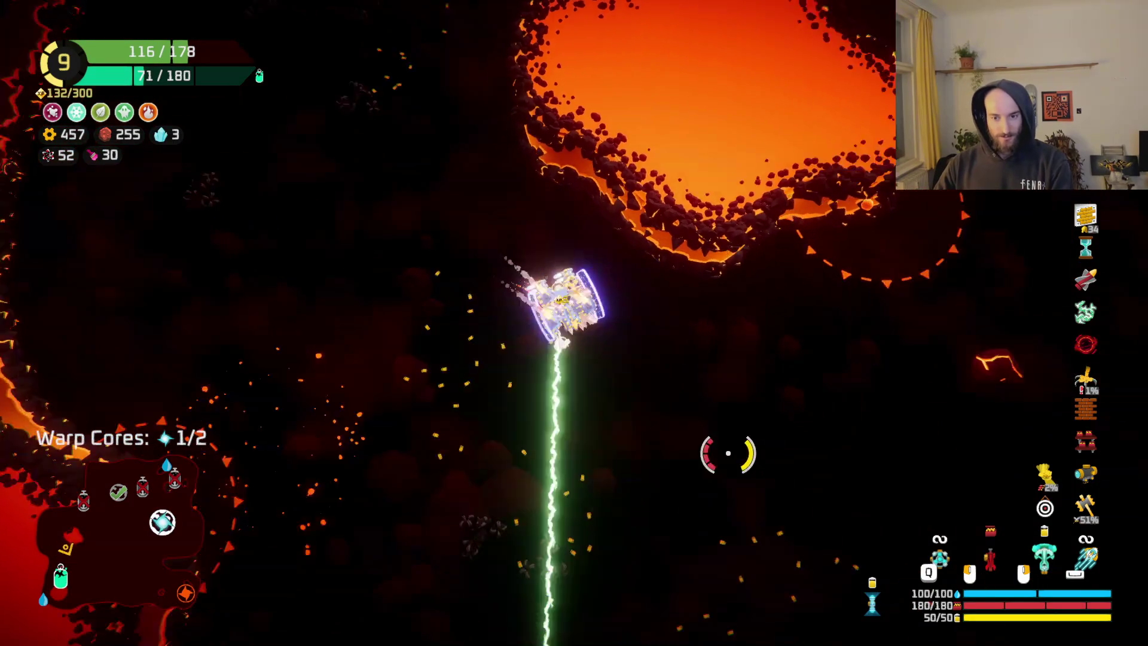
pyautogui.press('w')
pyautogui.moveTo(657, 531)
pyautogui.mouseDown()
pyautogui.moveTo(909, 379)
pyautogui.moveTo(725, 320)
pyautogui.moveTo(748, 235)
pyautogui.moveTo(733, 145)
pyautogui.moveTo(628, 84)
pyautogui.moveTo(461, 138)
pyautogui.moveTo(362, 194)
pyautogui.moveTo(377, 263)
pyautogui.moveTo(500, 244)
pyautogui.moveTo(481, 295)
pyautogui.moveTo(440, 289)
pyautogui.moveTo(530, 210)
pyautogui.moveTo(679, 321)
pyautogui.moveTo(679, 185)
pyautogui.moveTo(734, 247)
pyautogui.moveTo(771, 323)
pyautogui.moveTo(777, 543)
pyautogui.moveTo(758, 558)
pyautogui.mouseUp()
pyautogui.moveTo(791, 514)
pyautogui.mouseDown()
pyautogui.moveTo(298, 397)
pyautogui.moveTo(310, 396)
pyautogui.moveTo(318, 371)
pyautogui.moveTo(297, 230)
pyautogui.moveTo(671, 332)
pyautogui.mouseUp()
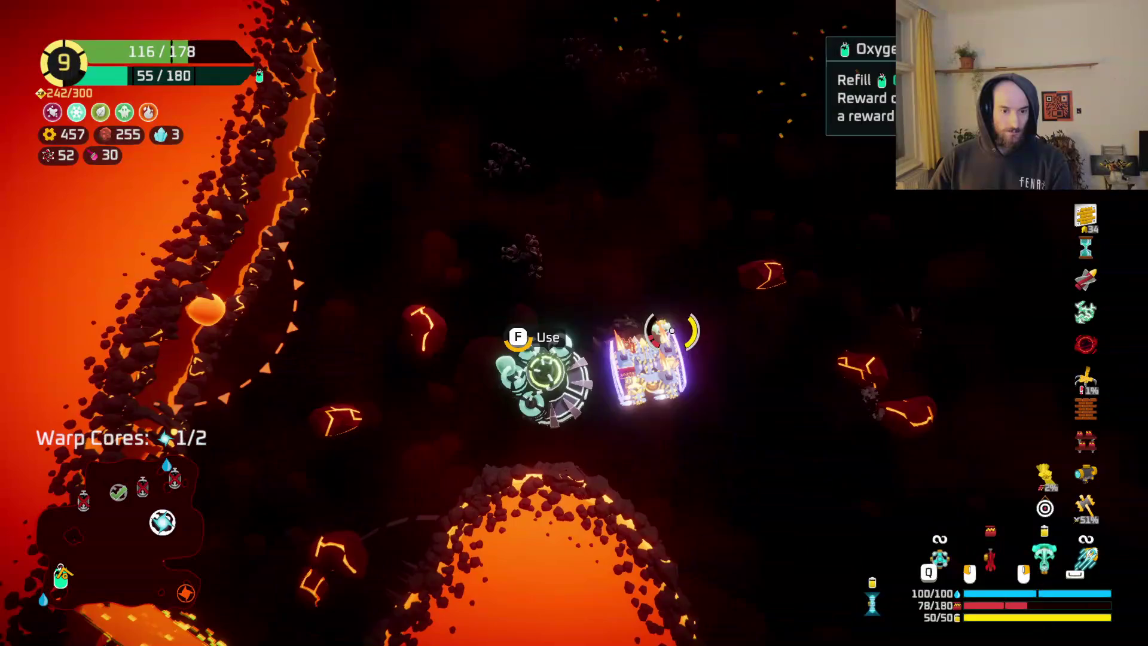
# - Take the Repair Bot cargo from the oxygen station and consume it, restoring hull to 151
pyautogui.press('f')
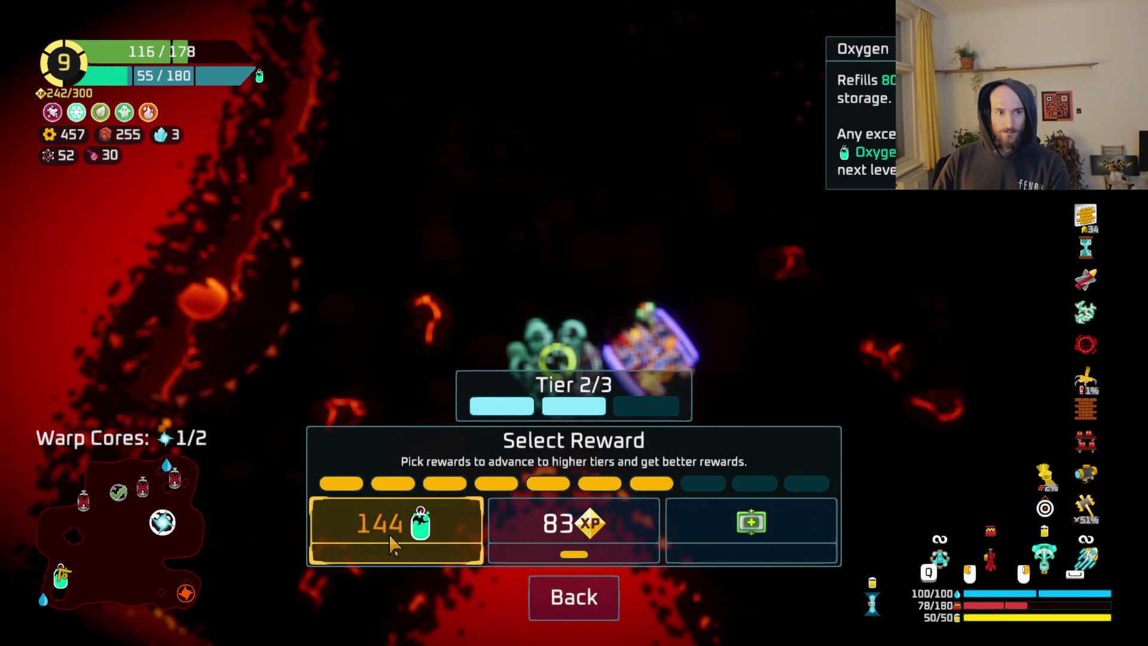
pyautogui.click(743, 540)
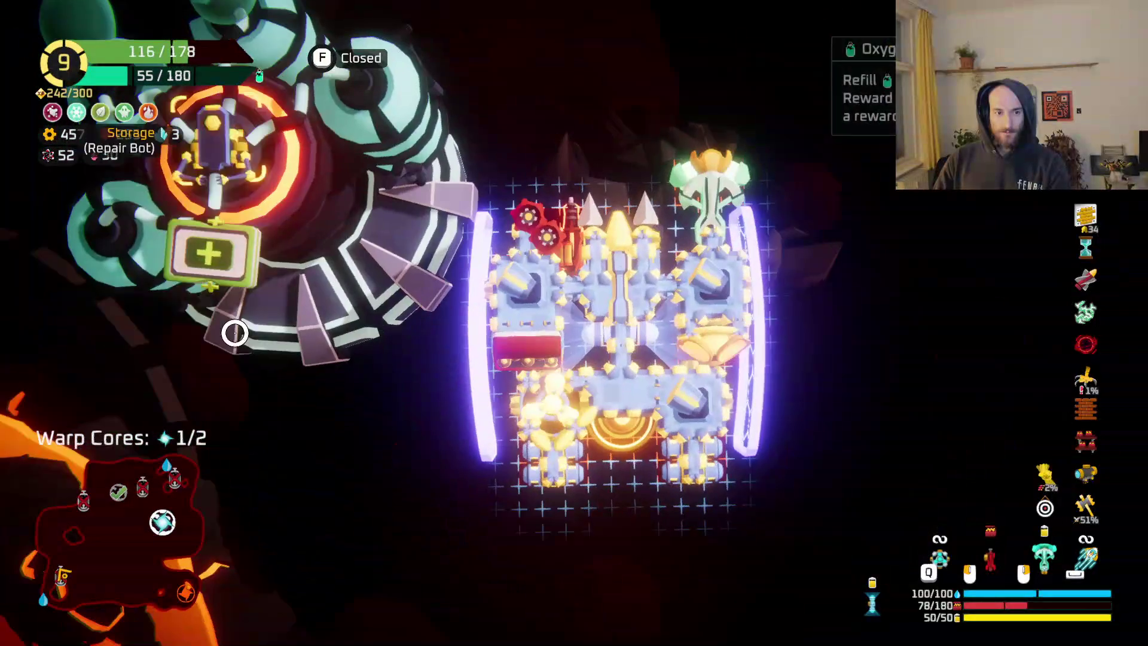
pyautogui.press('r')
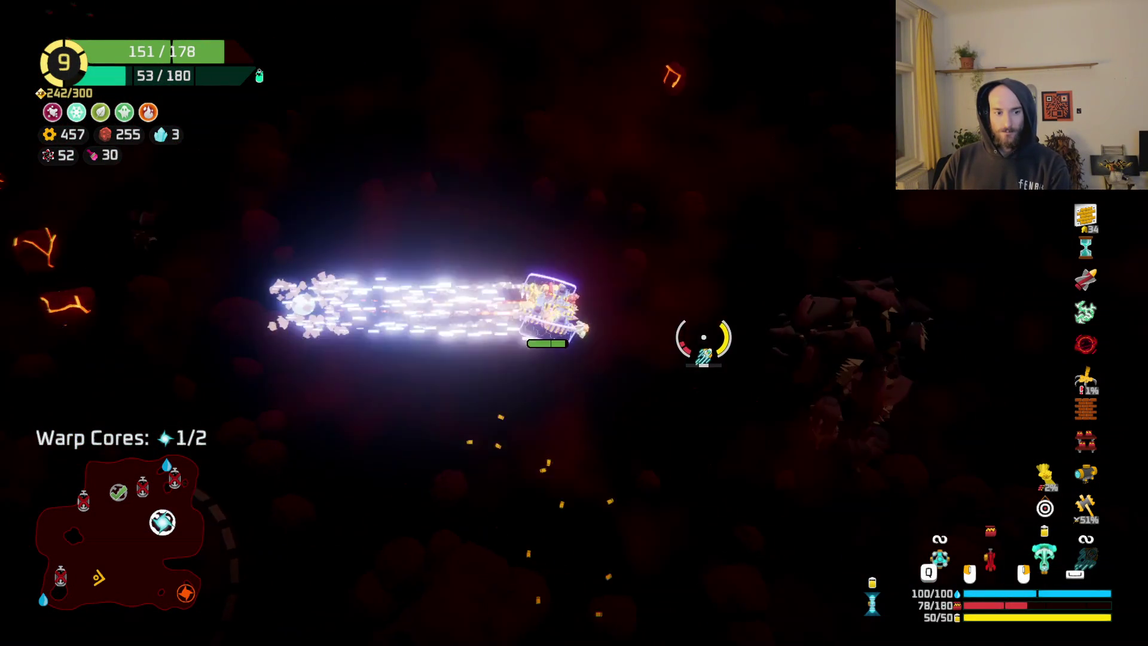
# - Fire at the lava-area enemies and pick the Hourglass upgrade at rank 10
pyautogui.moveTo(499, 336)
pyautogui.mouseDown()
pyautogui.moveTo(591, 351)
pyautogui.moveTo(759, 461)
pyautogui.moveTo(697, 530)
pyautogui.moveTo(625, 581)
pyautogui.moveTo(636, 477)
pyautogui.moveTo(622, 299)
pyautogui.moveTo(584, 298)
pyautogui.moveTo(769, 405)
pyautogui.moveTo(809, 481)
pyautogui.moveTo(661, 404)
pyautogui.moveTo(569, 225)
pyautogui.moveTo(539, 207)
pyautogui.moveTo(505, 215)
pyautogui.moveTo(536, 212)
pyautogui.moveTo(522, 214)
pyautogui.moveTo(532, 281)
pyautogui.moveTo(574, 302)
pyautogui.moveTo(538, 358)
pyautogui.moveTo(564, 456)
pyautogui.moveTo(590, 457)
pyautogui.moveTo(643, 502)
pyautogui.moveTo(530, 495)
pyautogui.moveTo(546, 504)
pyautogui.moveTo(536, 513)
pyautogui.moveTo(729, 408)
pyautogui.mouseUp()
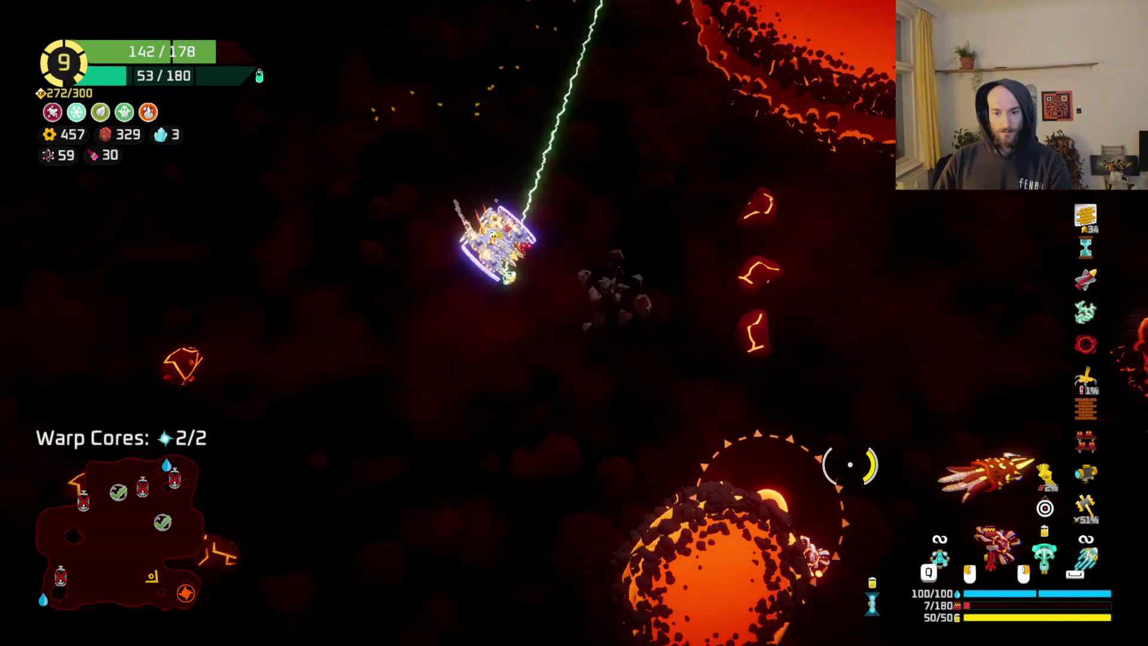
pyautogui.moveTo(699, 358)
pyautogui.mouseDown()
pyautogui.moveTo(743, 436)
pyautogui.moveTo(743, 405)
pyautogui.moveTo(730, 410)
pyautogui.moveTo(842, 388)
pyautogui.mouseUp()
pyautogui.moveTo(661, 573); pyautogui.dragTo(685, 570)
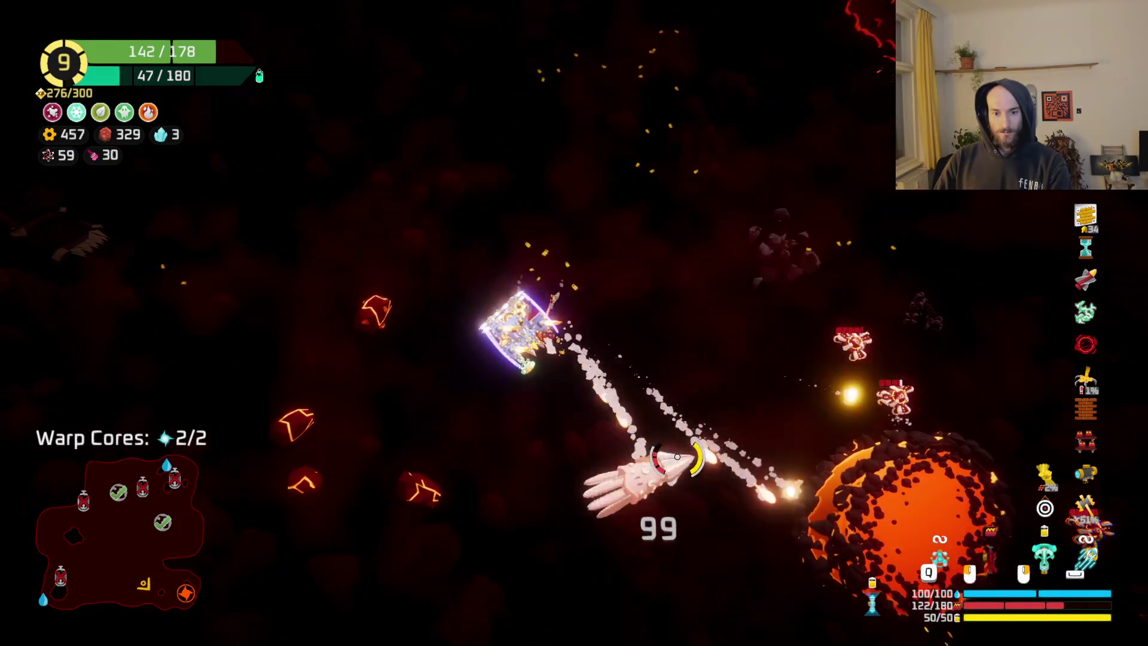
pyautogui.moveTo(691, 404)
pyautogui.mouseDown()
pyautogui.moveTo(671, 513)
pyautogui.moveTo(610, 512)
pyautogui.moveTo(671, 474)
pyautogui.moveTo(717, 538)
pyautogui.mouseUp()
pyautogui.click(664, 462)
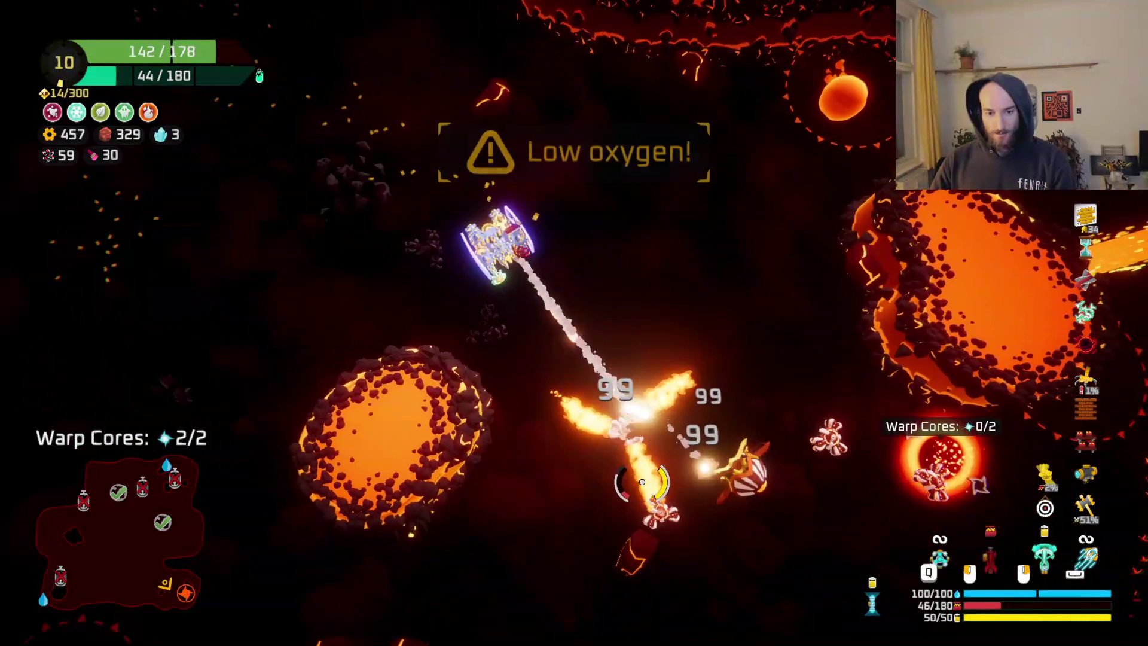
# - Clear enemies near the lava planet, deliver both warp cores, and warp to the next area
pyautogui.moveTo(776, 492)
pyautogui.mouseDown()
pyautogui.moveTo(782, 525)
pyautogui.moveTo(725, 469)
pyautogui.moveTo(789, 532)
pyautogui.mouseUp()
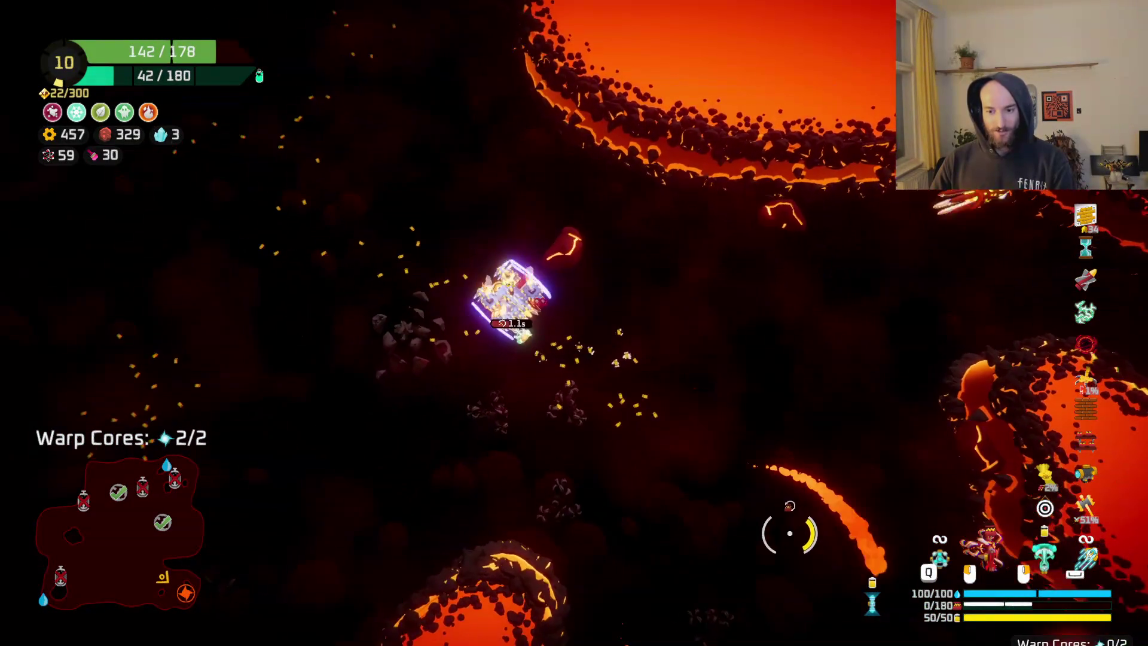
pyautogui.moveTo(768, 465)
pyautogui.mouseDown()
pyautogui.moveTo(766, 392)
pyautogui.moveTo(786, 405)
pyautogui.moveTo(804, 482)
pyautogui.moveTo(773, 359)
pyautogui.moveTo(859, 425)
pyautogui.moveTo(825, 435)
pyautogui.moveTo(776, 528)
pyautogui.moveTo(765, 502)
pyautogui.moveTo(777, 543)
pyautogui.mouseUp()
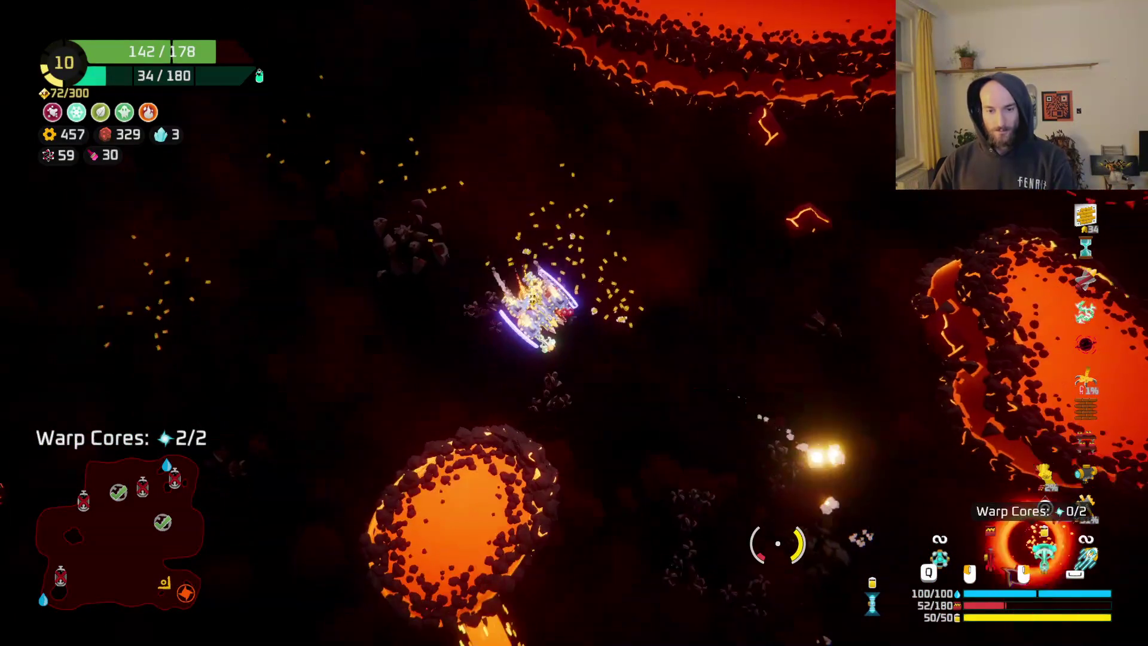
pyautogui.press('d')
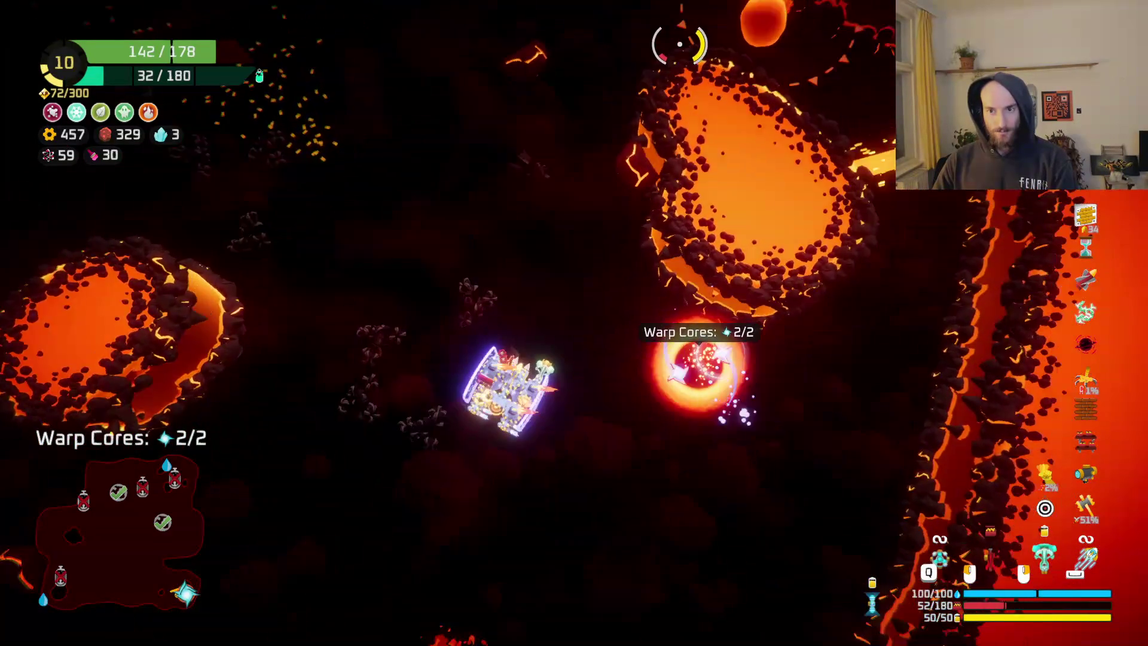
pyautogui.press('f')
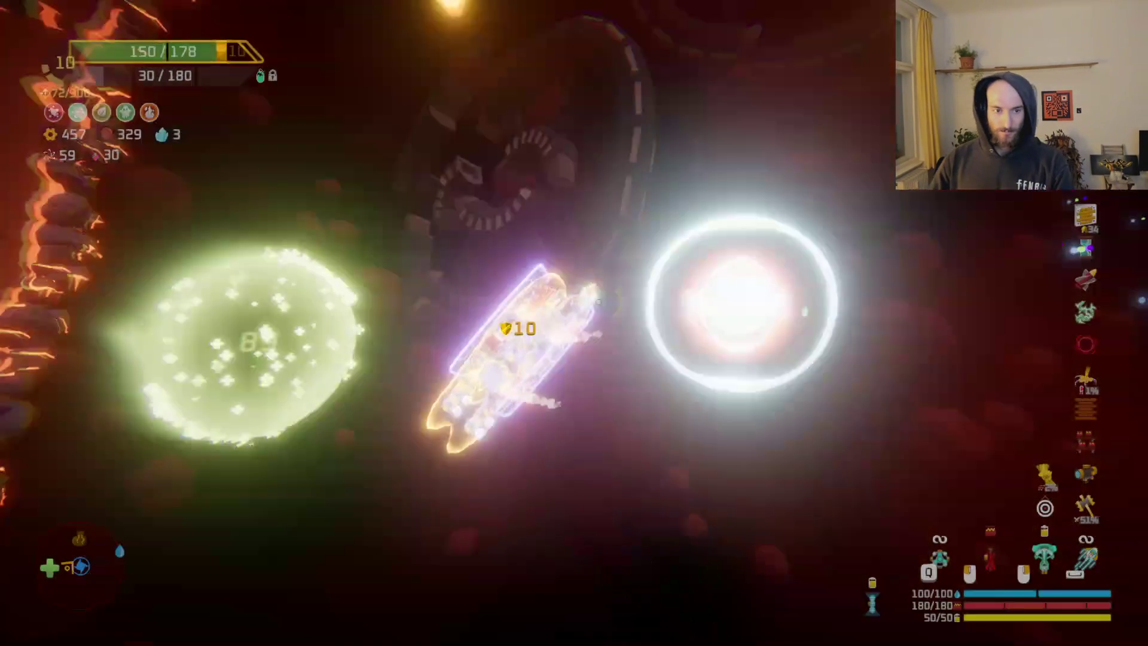
# - Steer along the shop stands, check ship stats, and buy the Ruler
pyautogui.press('d')
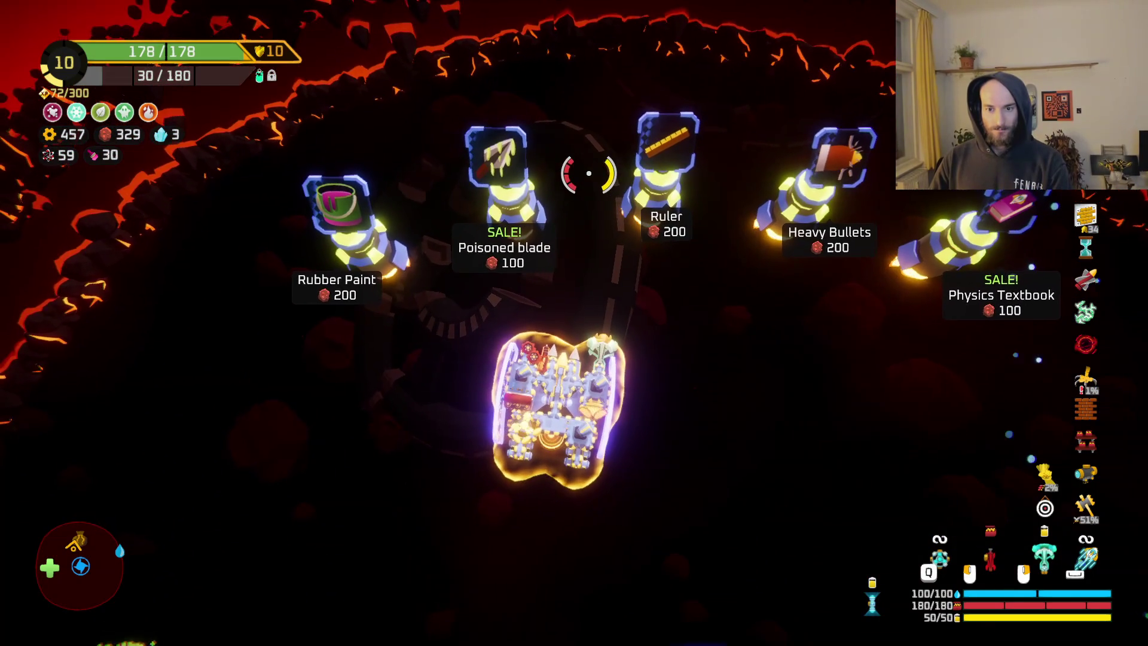
pyautogui.press('d')
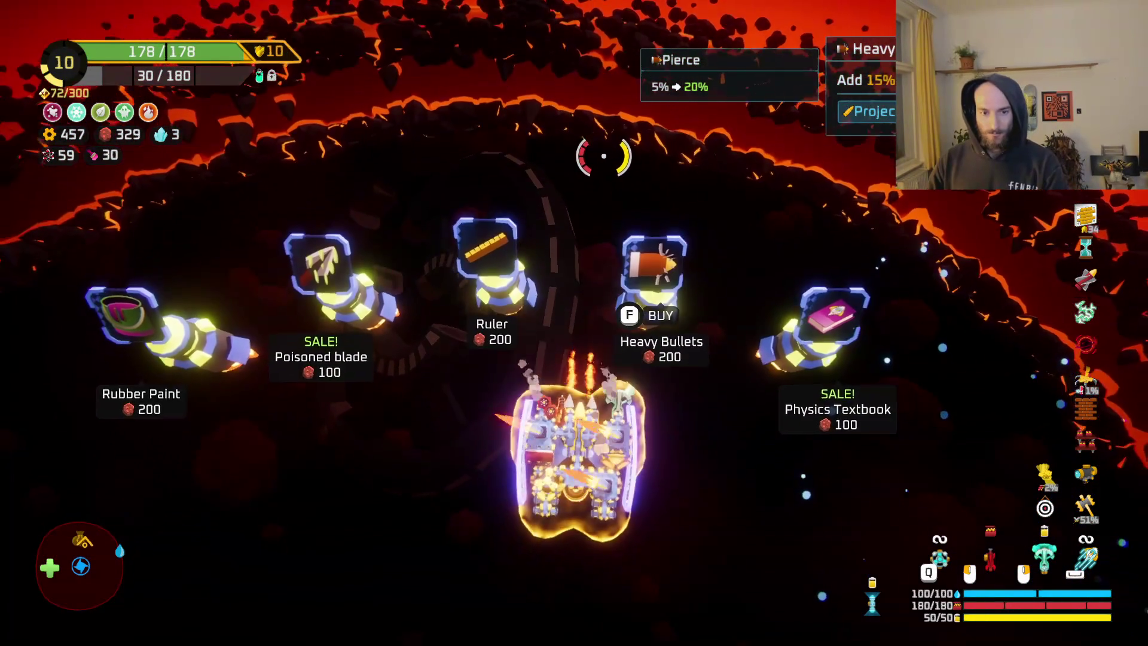
pyautogui.press('d')
pyautogui.press('a')
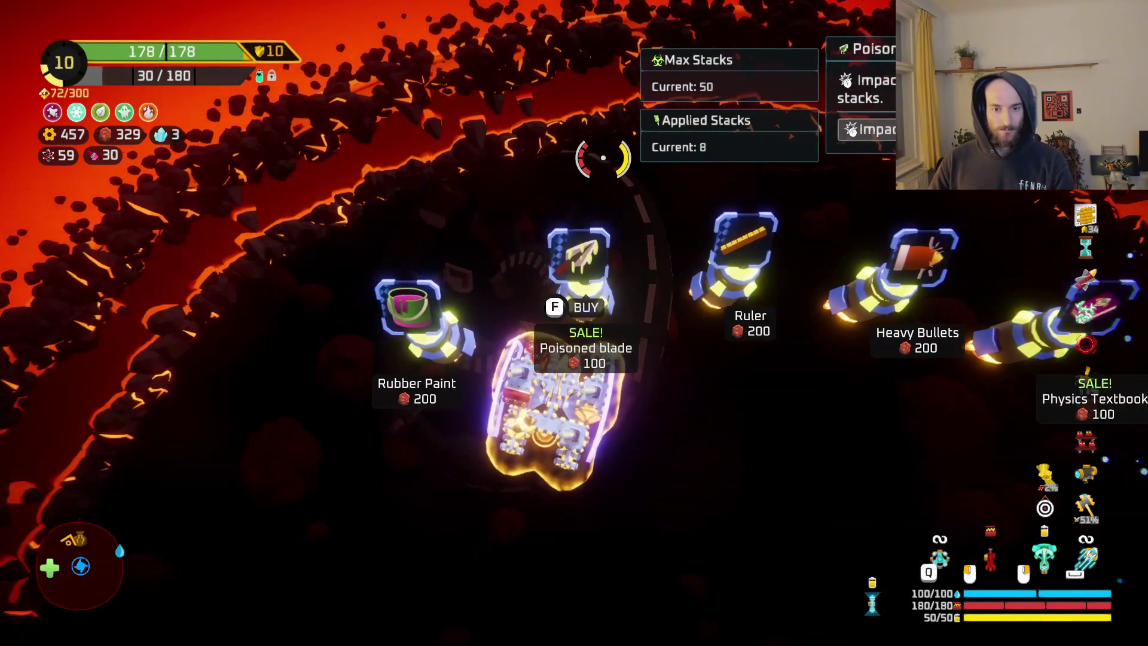
pyautogui.press('a')
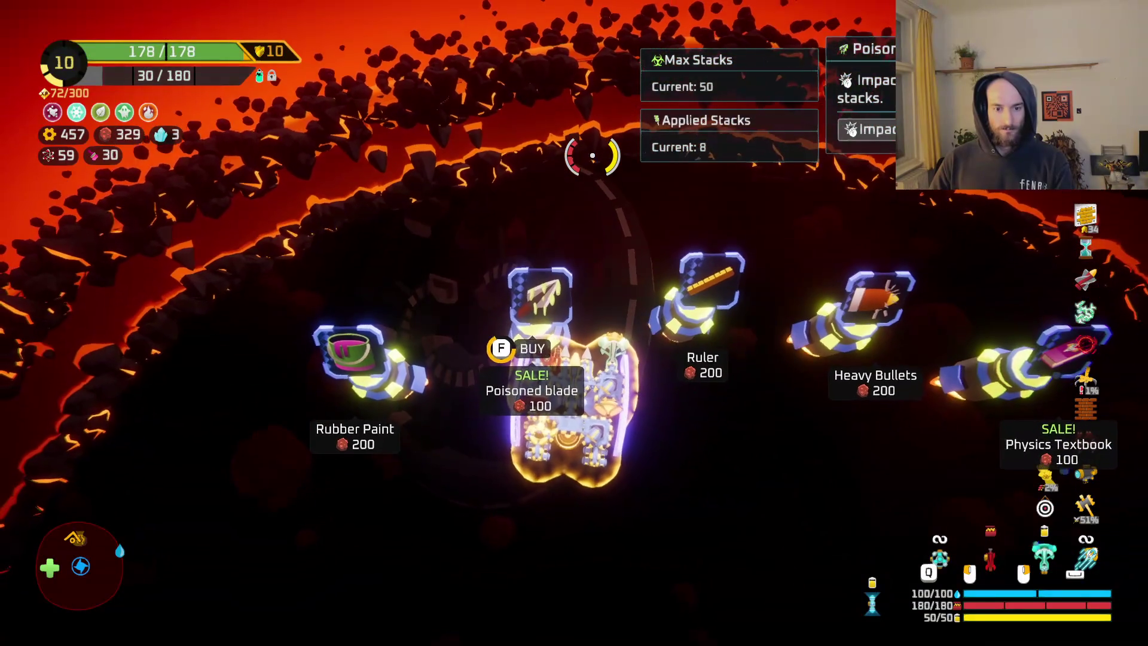
pyautogui.press('Tab')
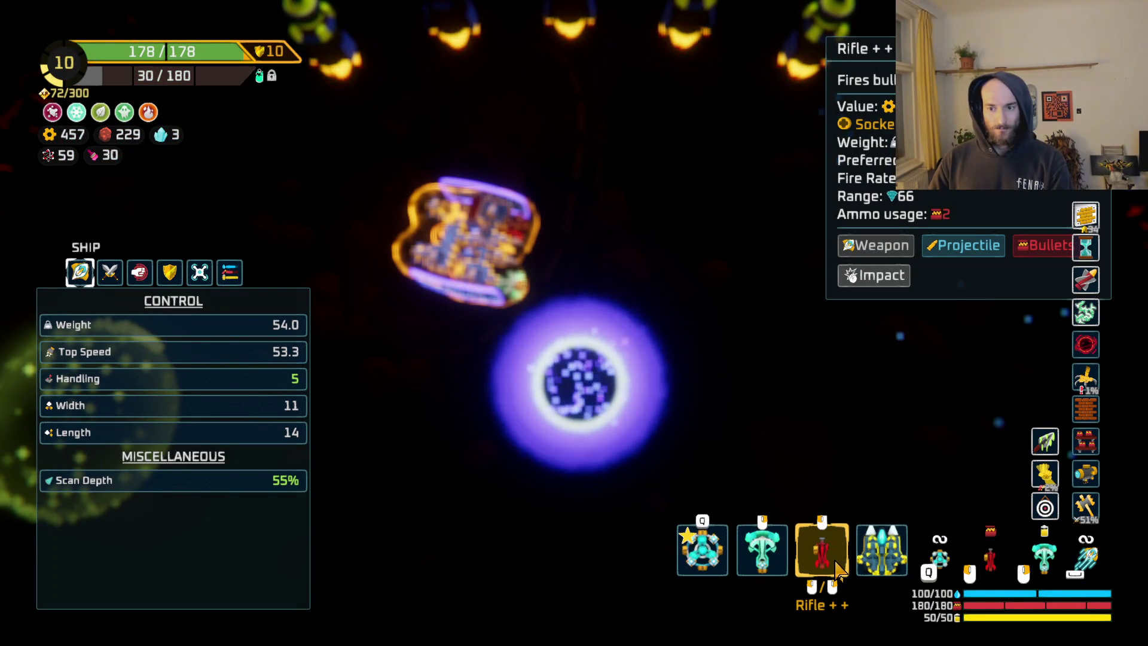
pyautogui.press('Tab')
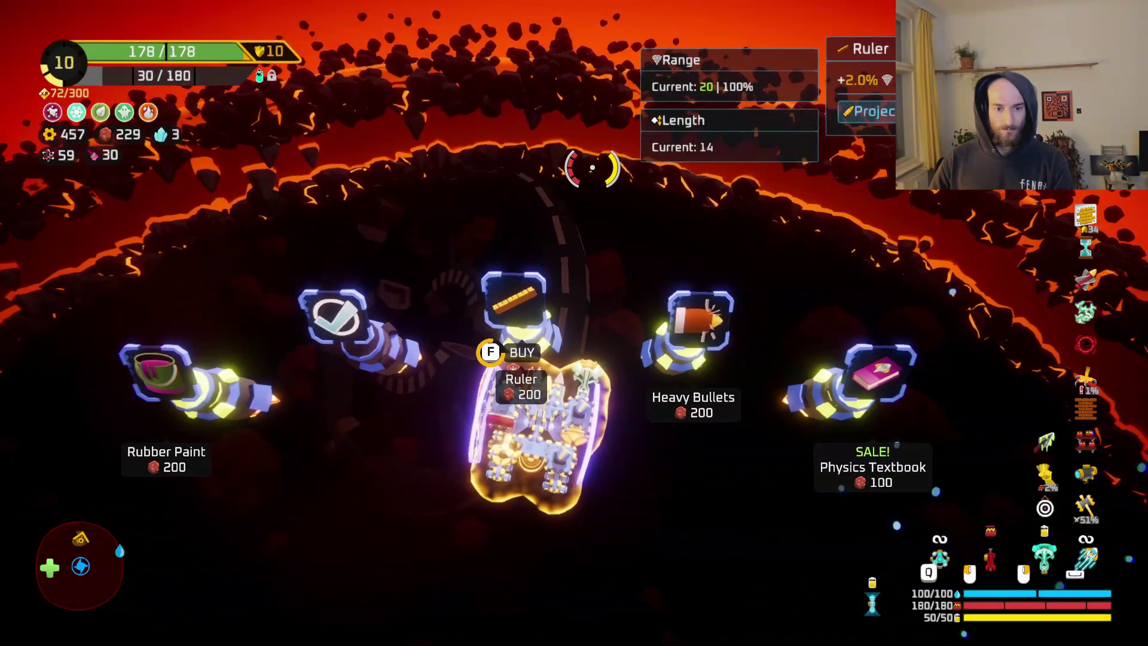
pyautogui.press('f')
# - Fly onto the warp orb, warp out, and enter the boss sector from the map
pyautogui.press('Tab')
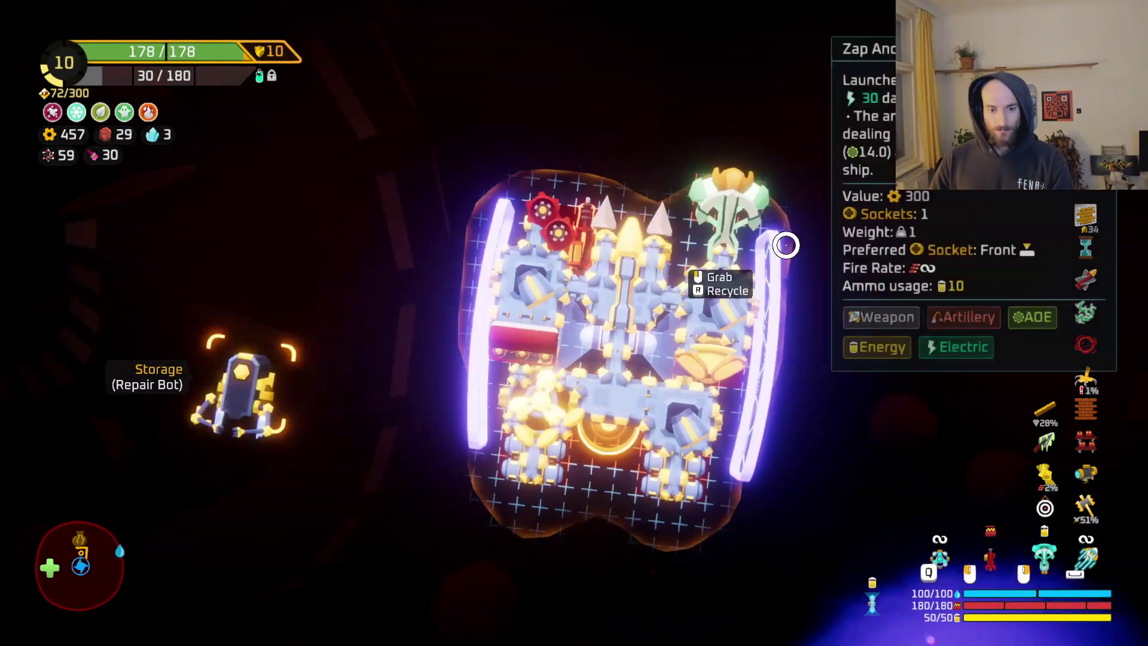
pyautogui.press('Tab')
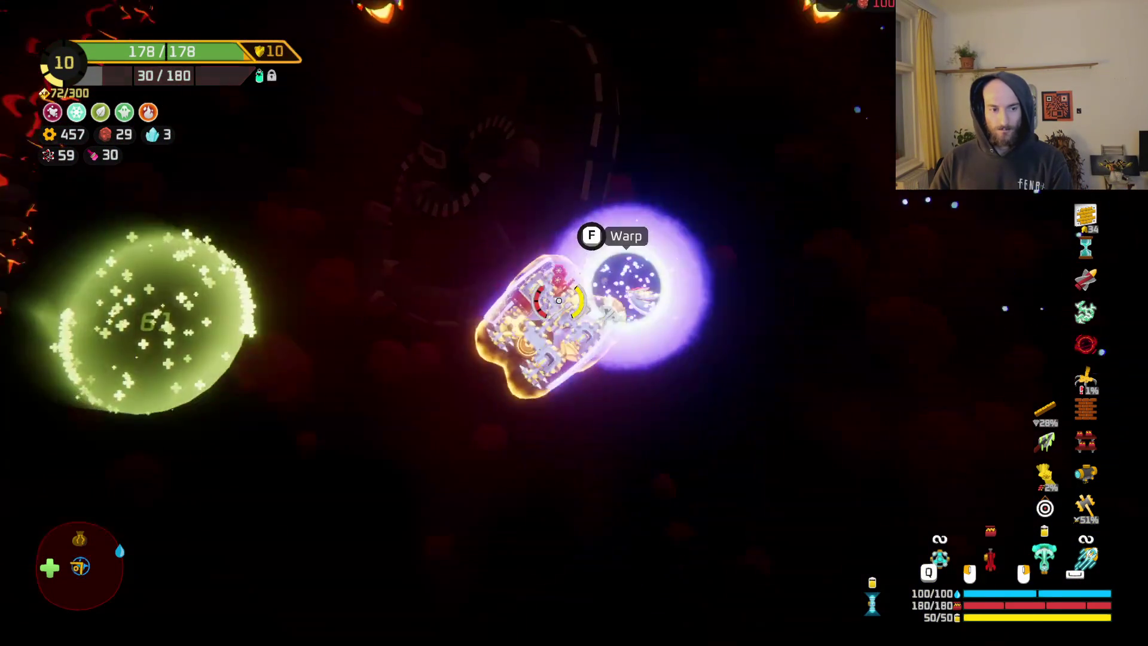
pyautogui.press('d')
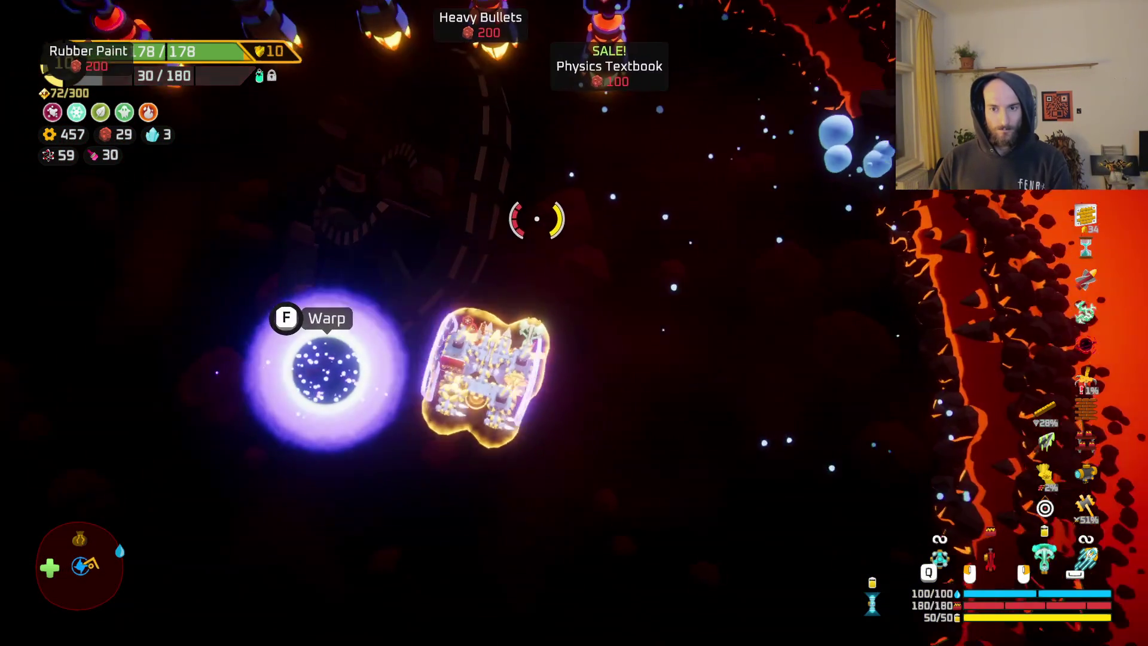
pyautogui.press('f')
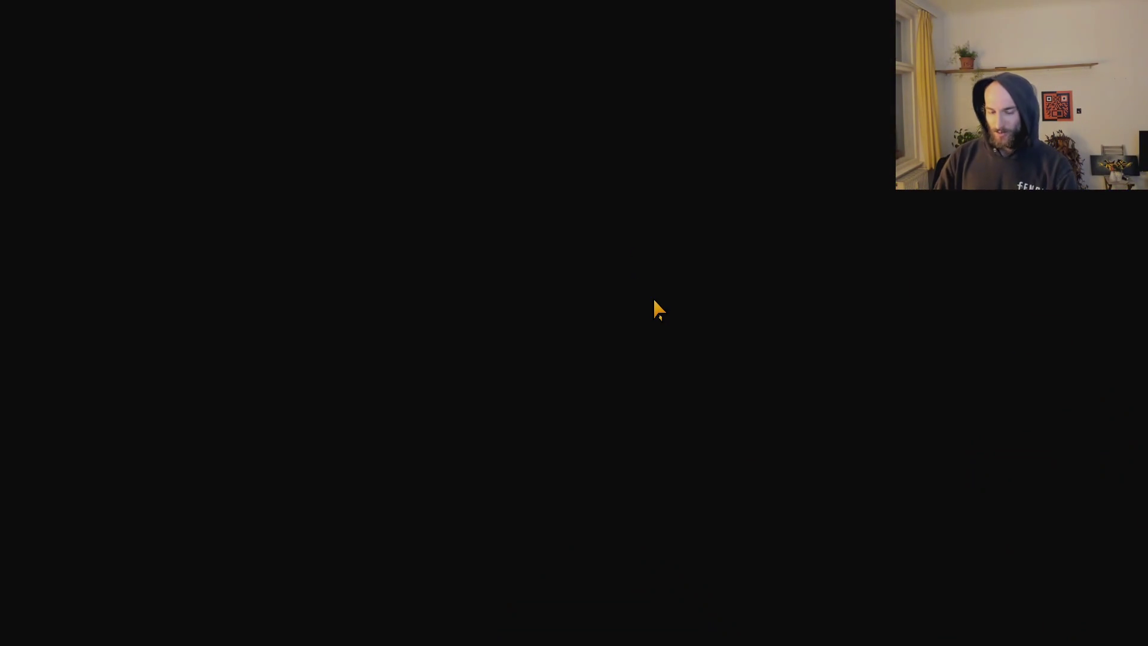
pyautogui.click(504, 316)
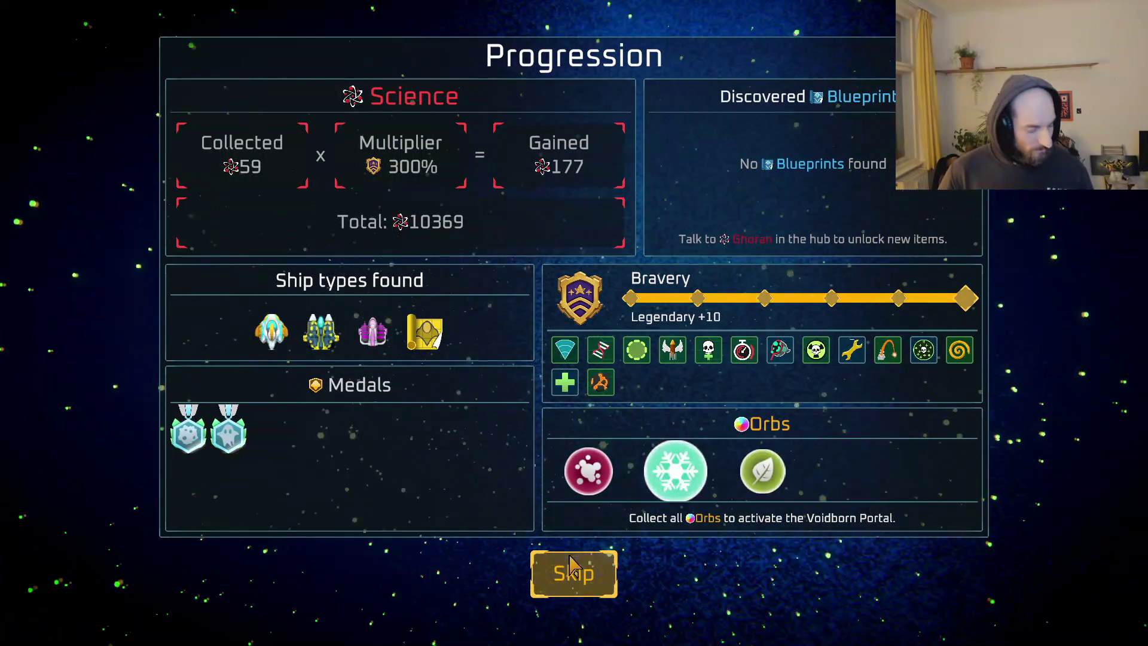
# - Skip the Progression screen to reach the Summary showing 132,705 total damage
pyautogui.click(586, 574)
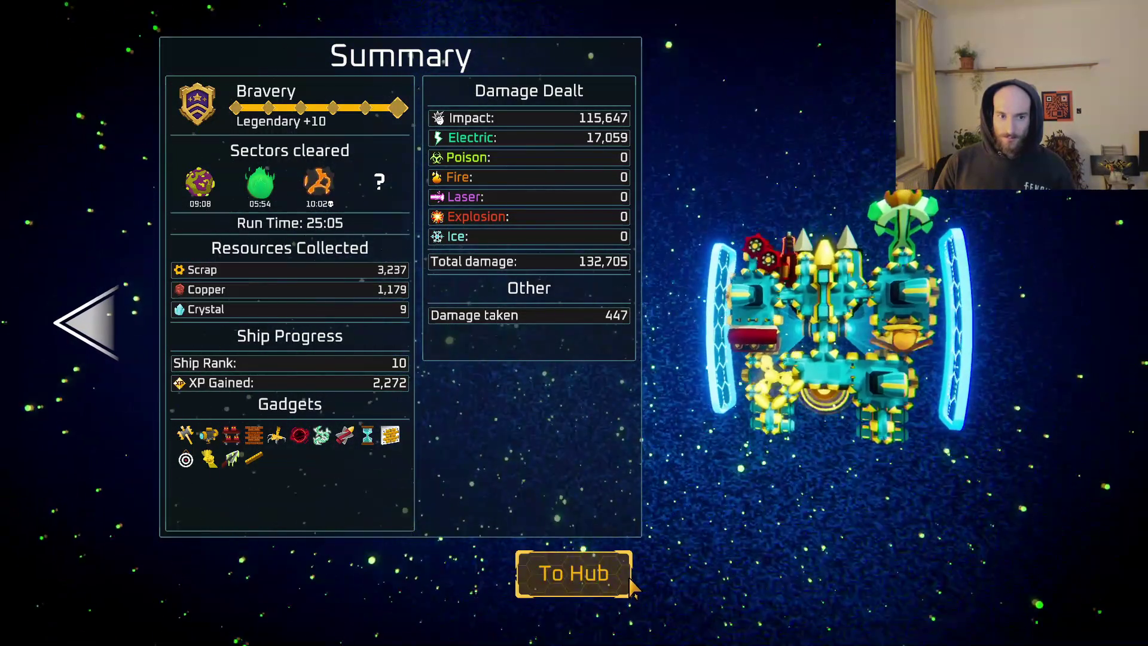
# - Flip back to Progression and forward to Summary, then return to the hub
pyautogui.click(106, 317)
pyautogui.click(1054, 329)
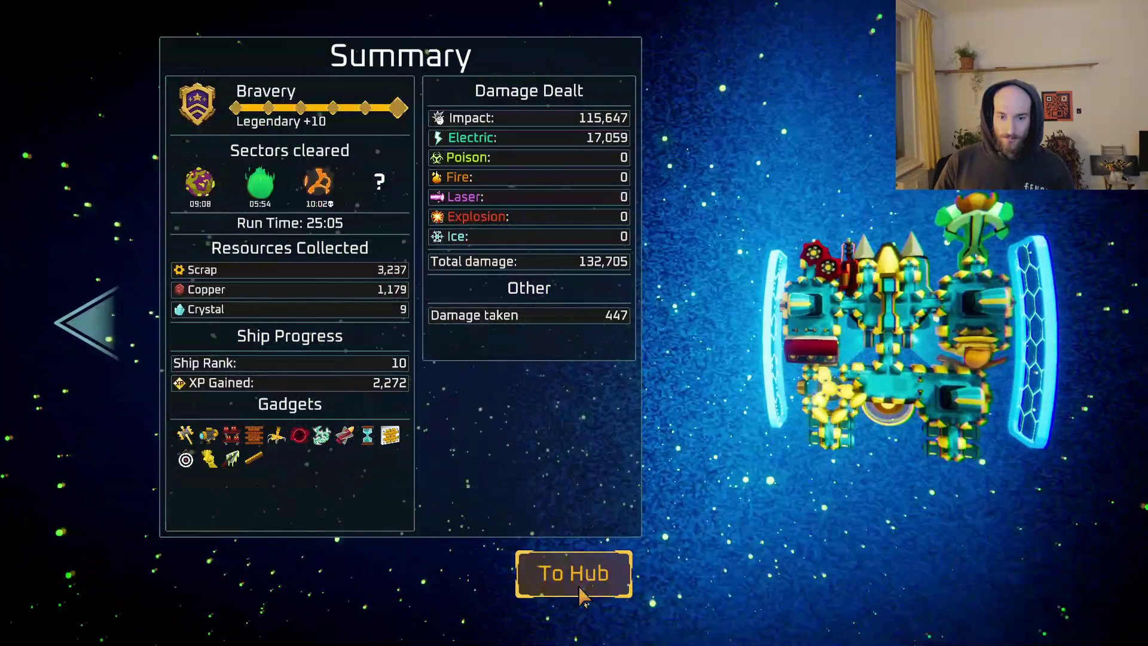
pyautogui.click(586, 578)
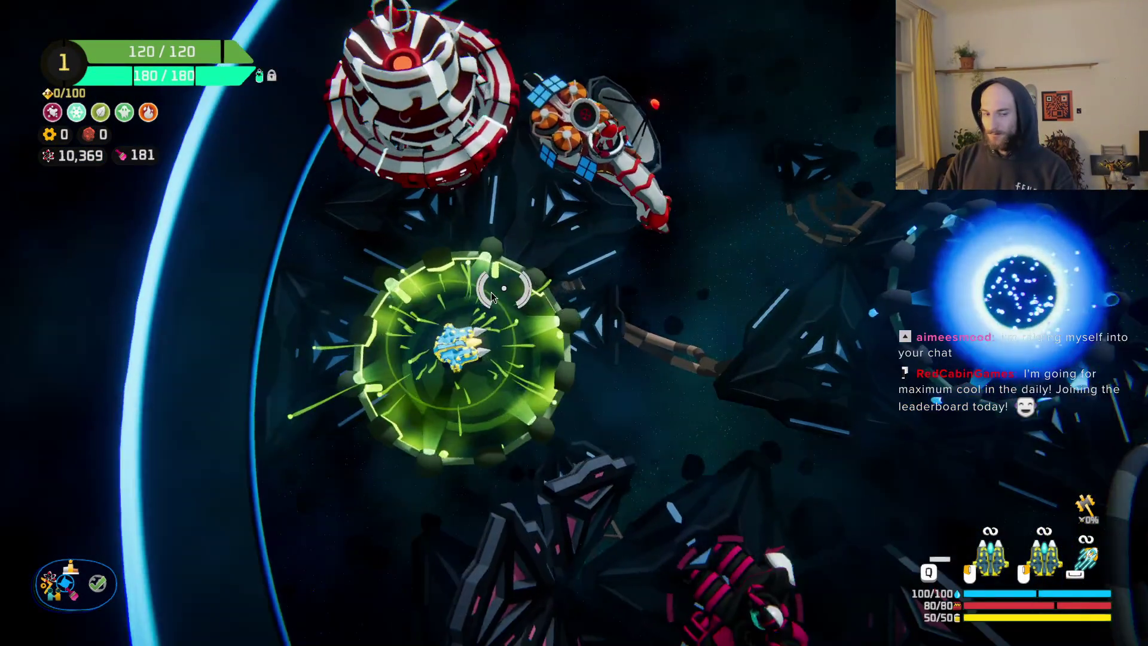
# - Fly the ship around the hub past the trial portal toward the planet
pyautogui.press('d')
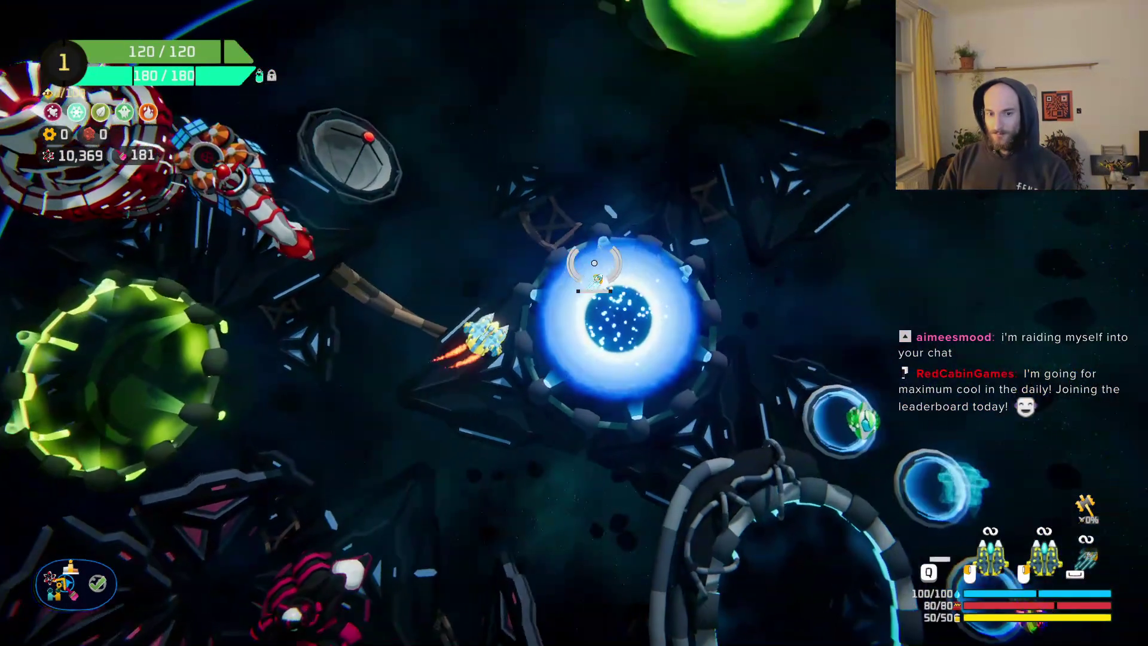
pyautogui.press('d')
pyautogui.press('s')
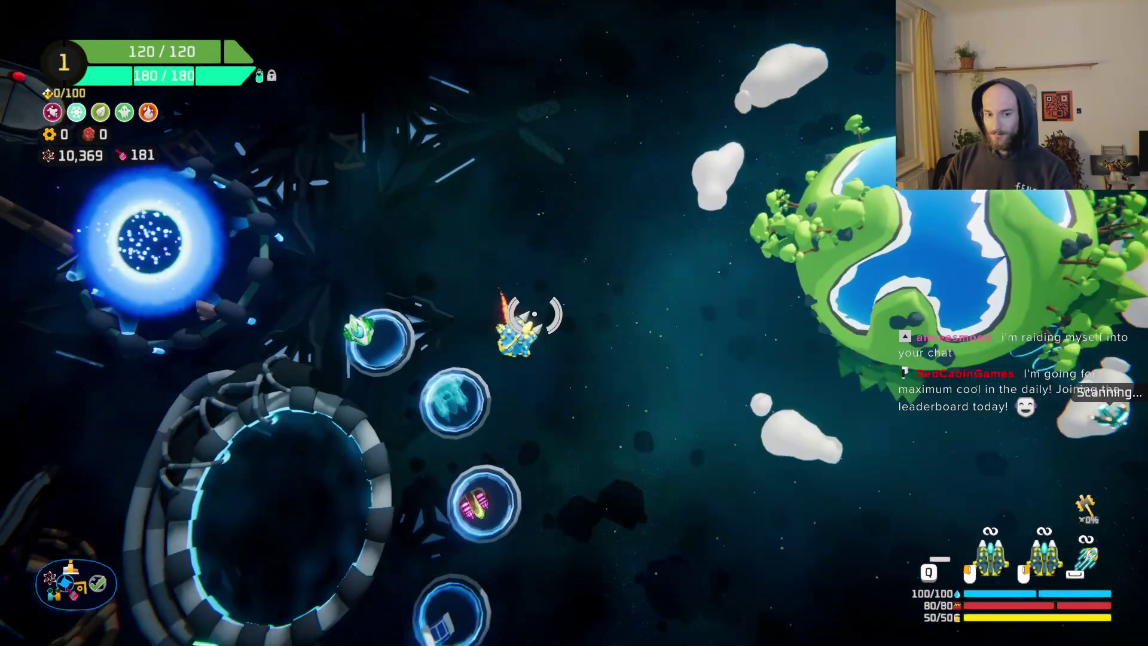
pyautogui.press('d')
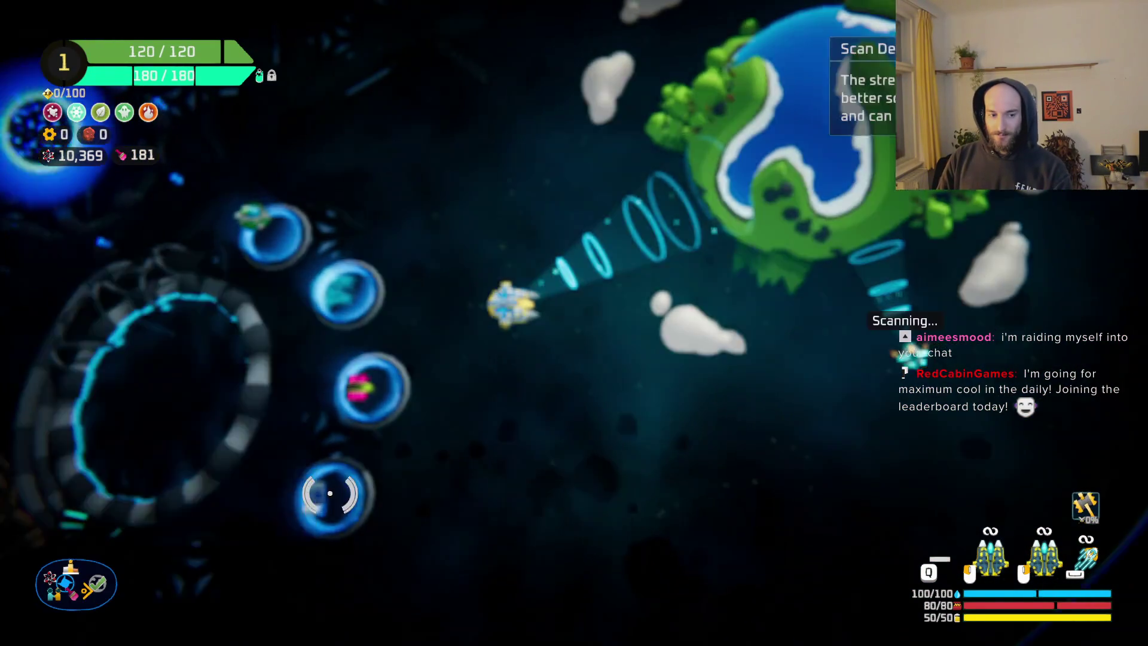
# - Quit the roguelike game to the desktop from the pause menu
pyautogui.press('Escape')
pyautogui.click(199, 546)
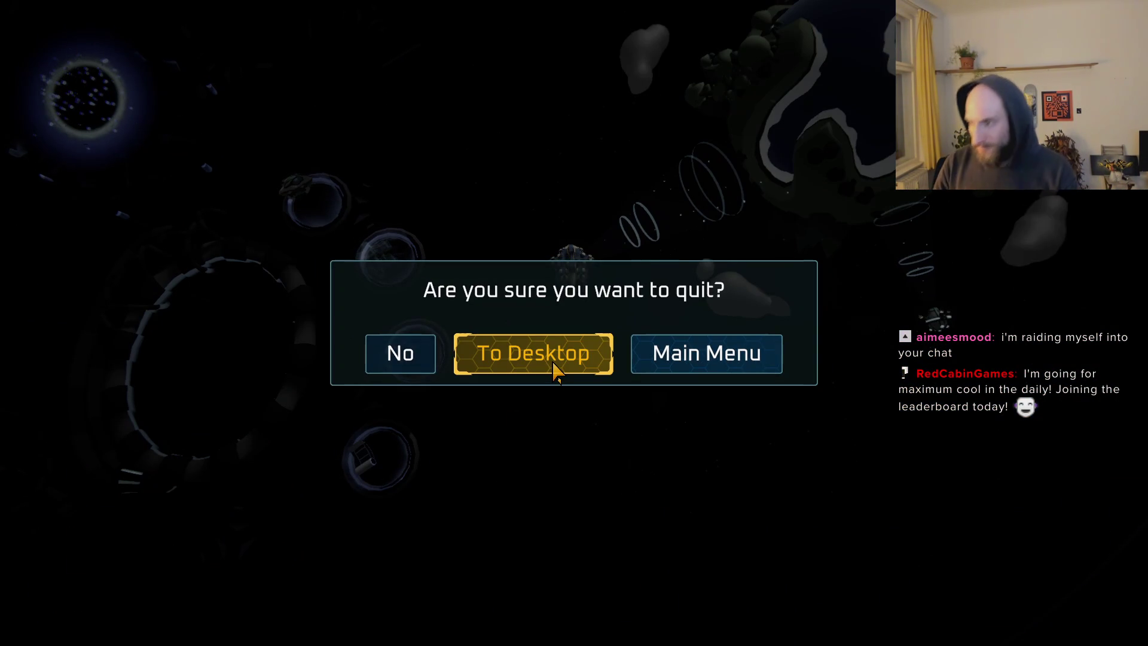
pyautogui.click(555, 370)
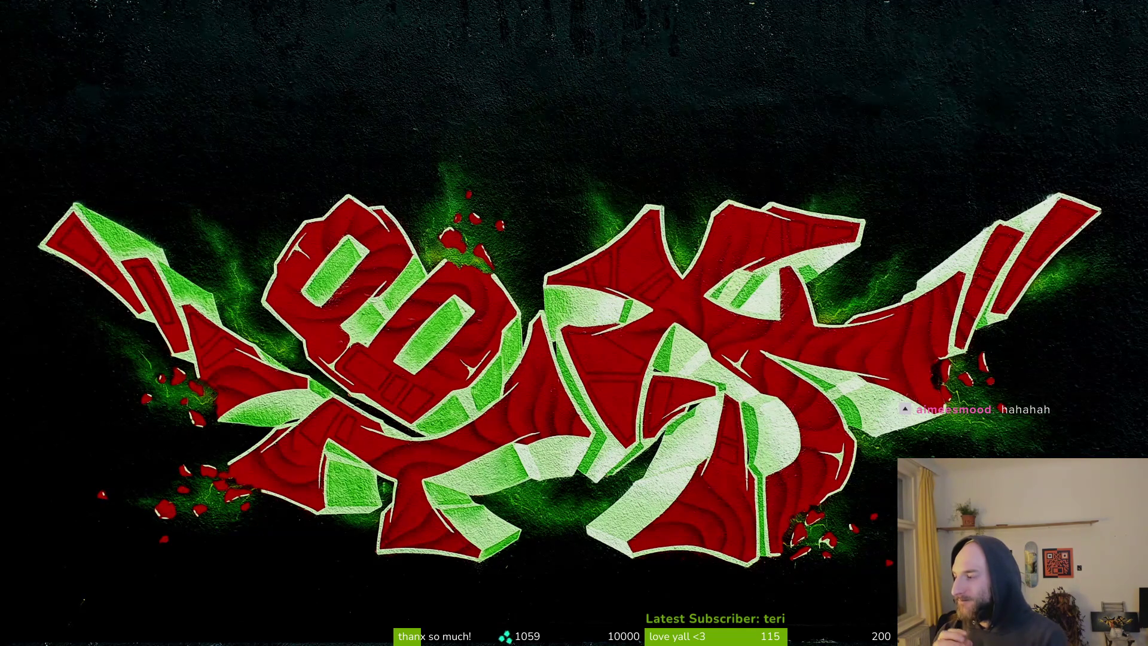
# - Leave the graffiti desktop image and bring up Aseprite's Home screen
pyautogui.press('Escape')
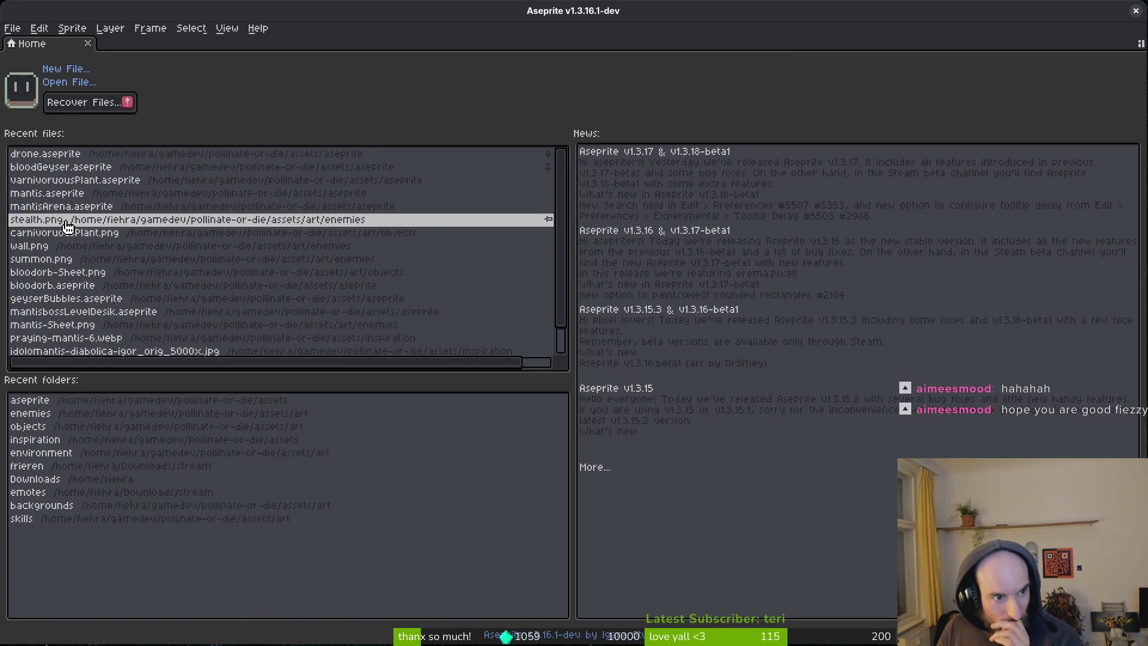
# - Open mantis.aseprite from the Recent files list on the Home tab
pyautogui.click(77, 194)
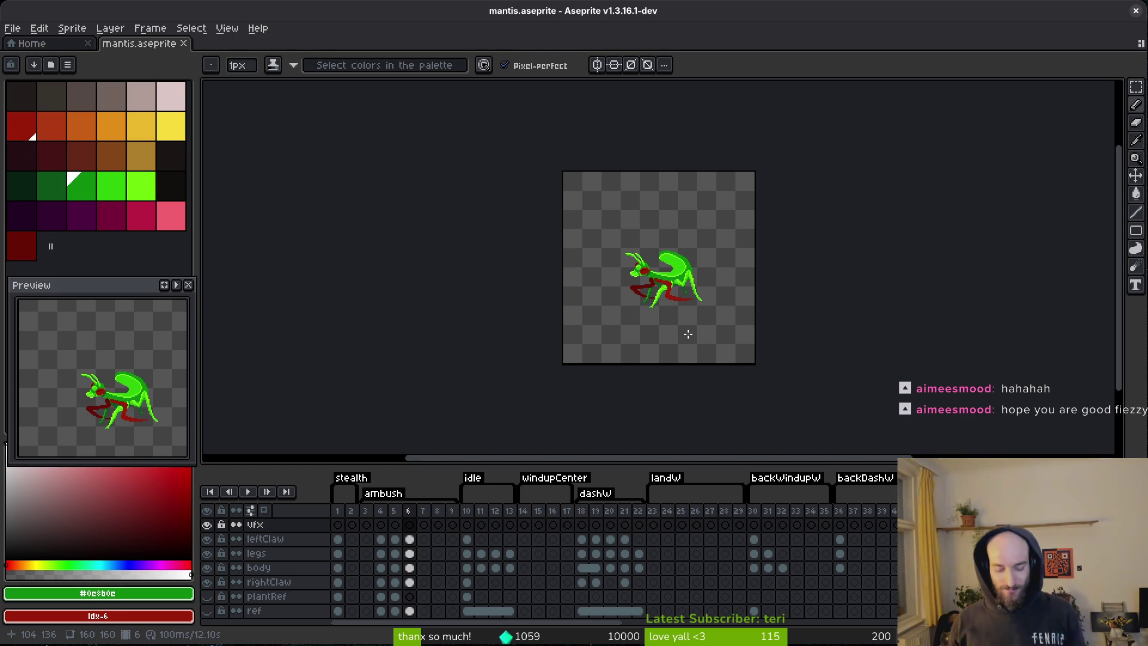
# - Compare frames 5 and 6, then select the legs cels in both frames
pyautogui.press('i')
pyautogui.press('Left')
pyautogui.press('Left')
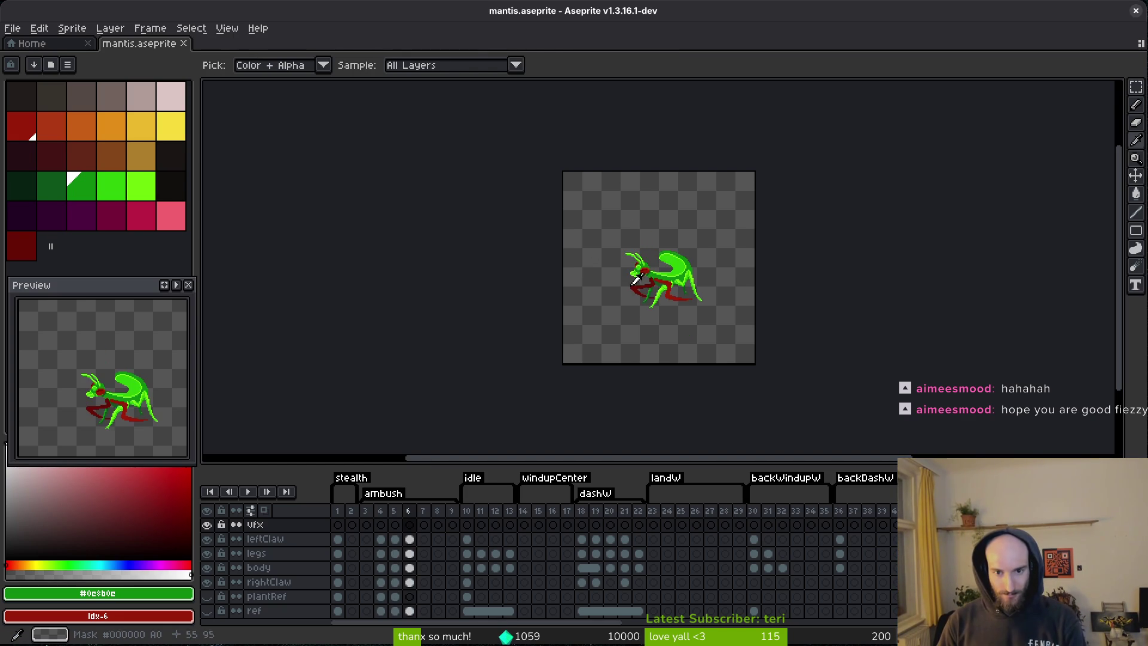
pyautogui.press('Right')
pyautogui.press('b')
pyautogui.scroll(3, 716, 313)
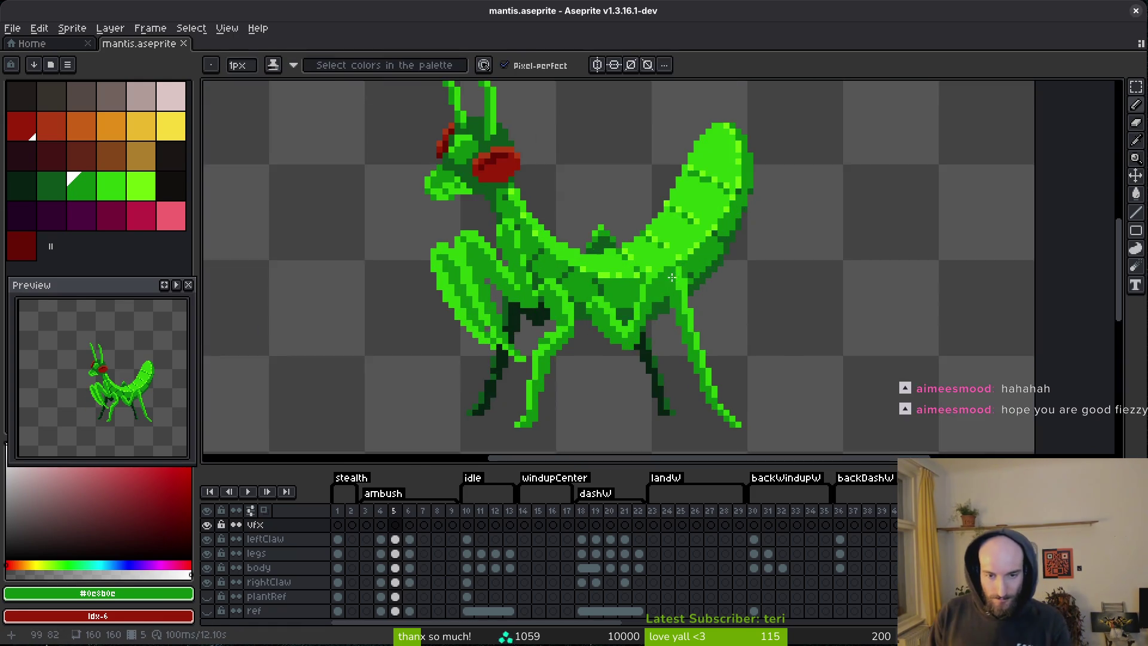
pyautogui.click(405, 584)
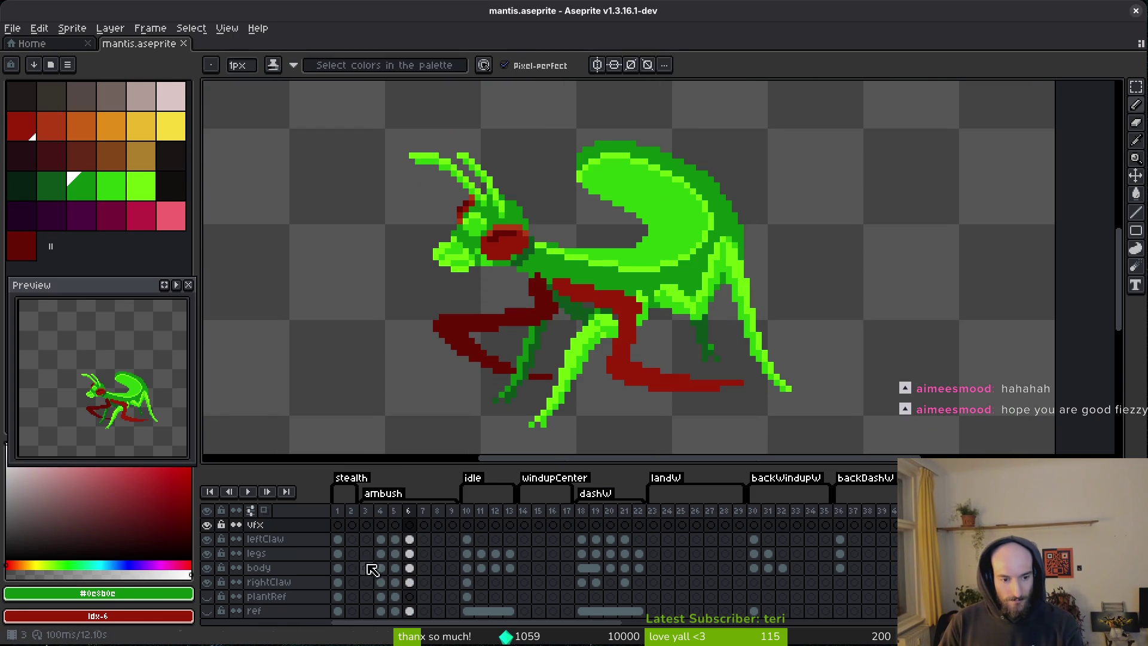
pyautogui.moveTo(395, 553); pyautogui.dragTo(412, 556)
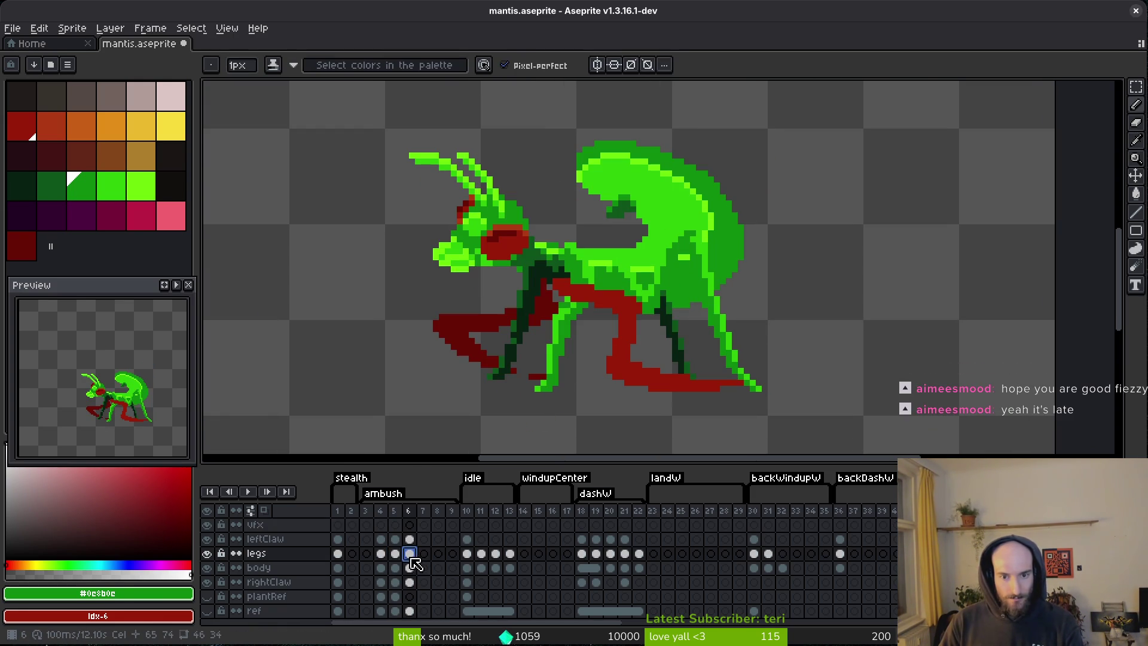
# - Zoom in and centre the view on the mantis sprite
pyautogui.scroll(-3, 723, 310)
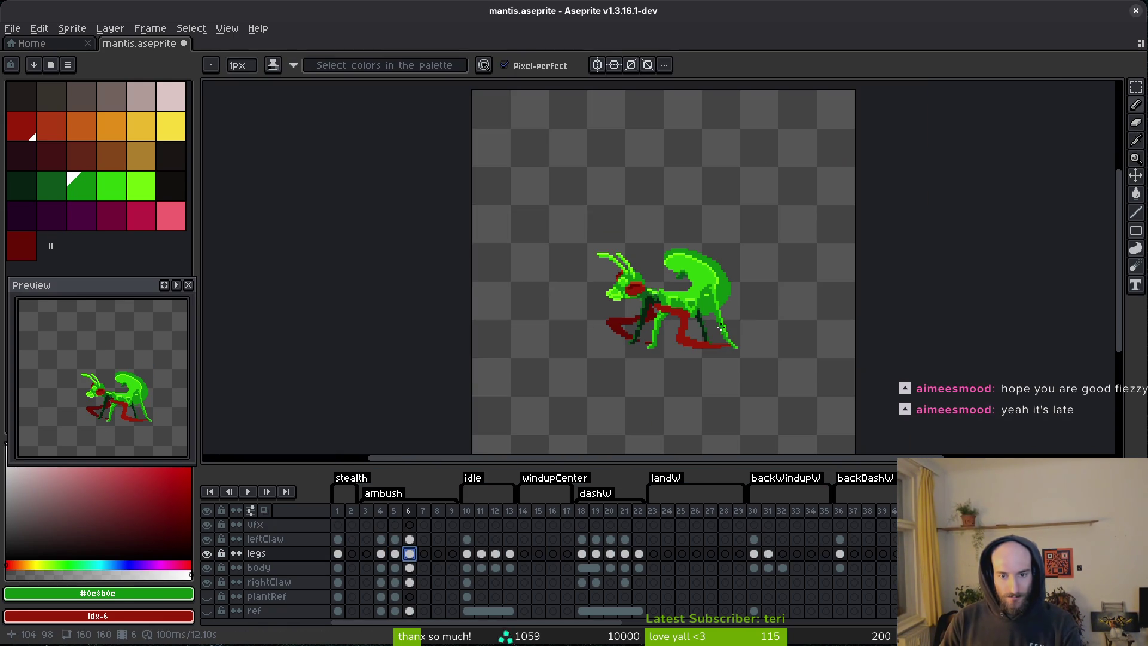
pyautogui.scroll(2, 670, 355)
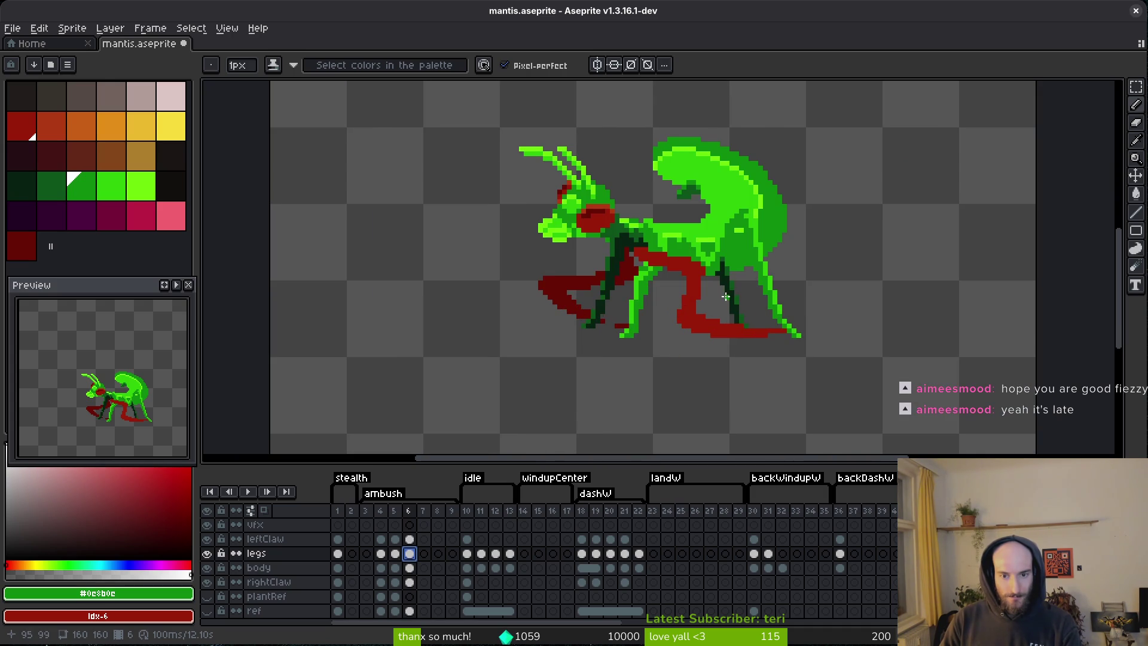
pyautogui.moveTo(725, 297); pyautogui.dragTo(688, 361)
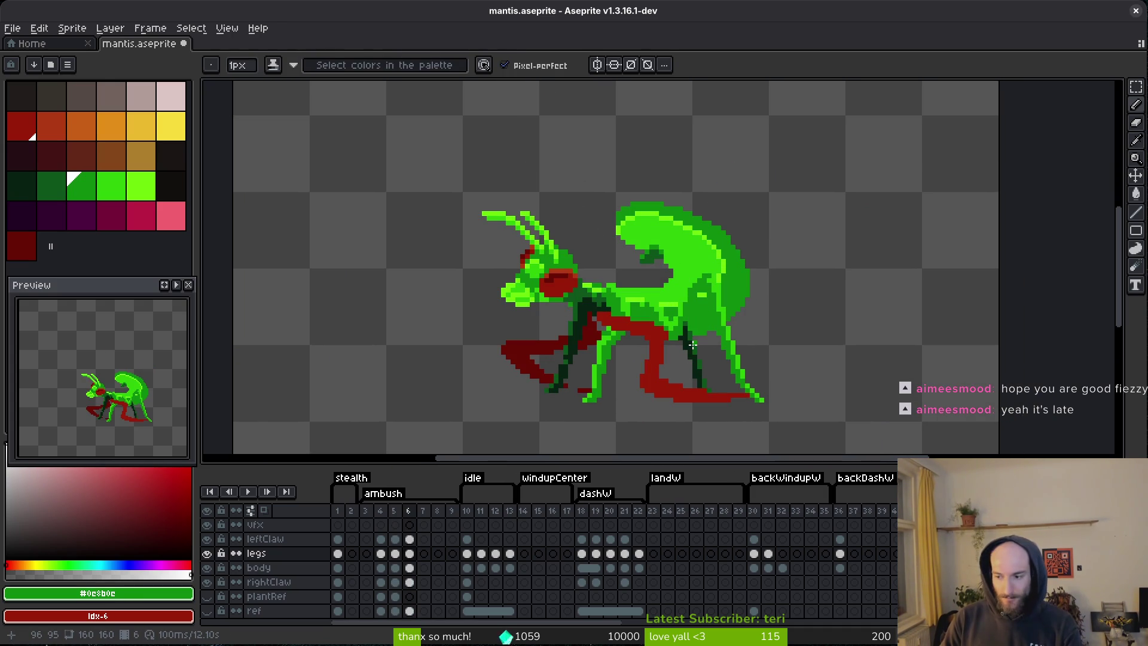
pyautogui.scroll(1, 716, 387)
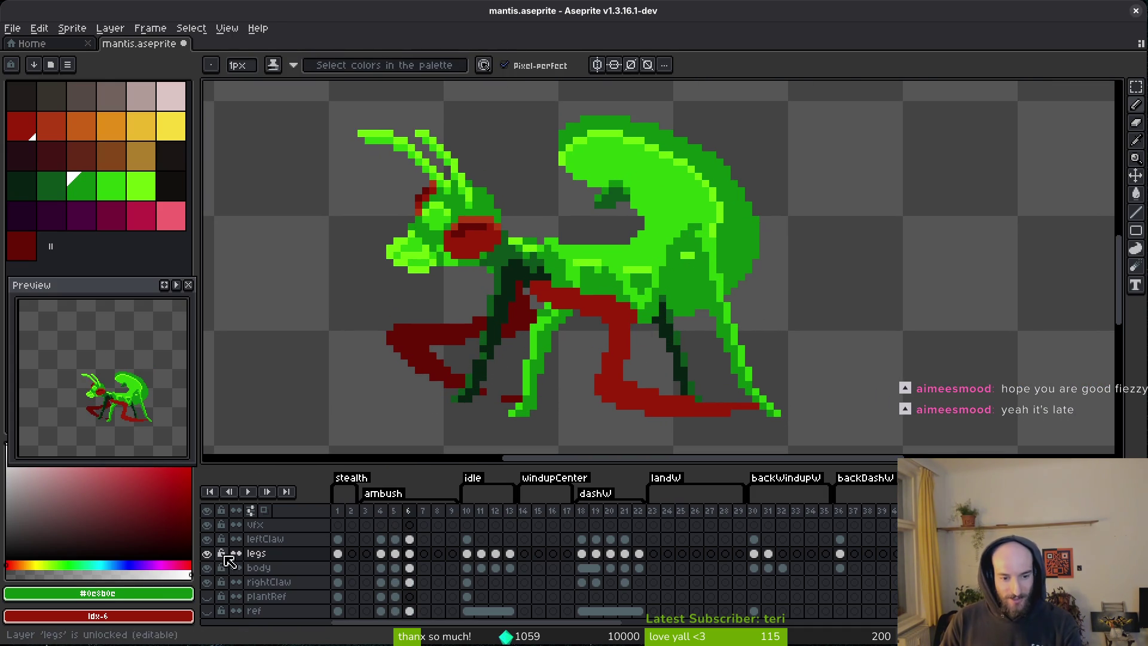
pyautogui.scroll(2, 707, 329)
# - Replace the bright green on the sprite with red-orange using Replace Color
pyautogui.keyDown('alt'); pyautogui.click(707, 289); pyautogui.keyUp('alt')
pyautogui.rightClick(60, 127)
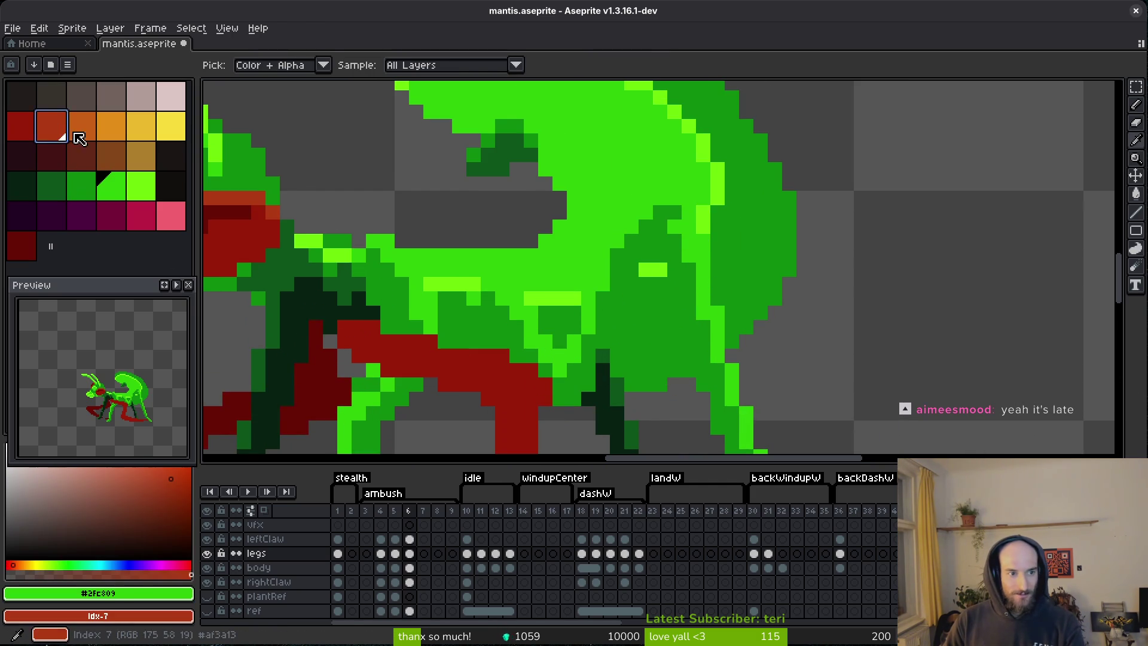
pyautogui.hotkey('shift', 'r')
pyautogui.click(675, 148)
# - Replace the dark green with dark red and save the sprite
pyautogui.keyDown('alt'); pyautogui.click(711, 327); pyautogui.keyUp('alt')
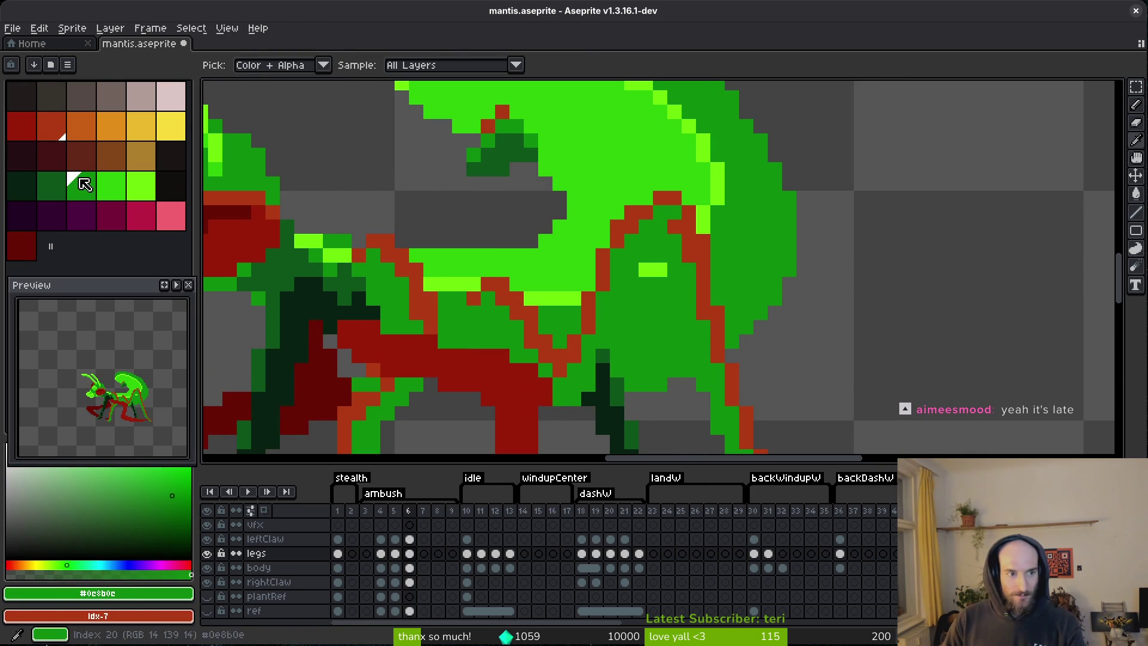
pyautogui.rightClick(26, 126)
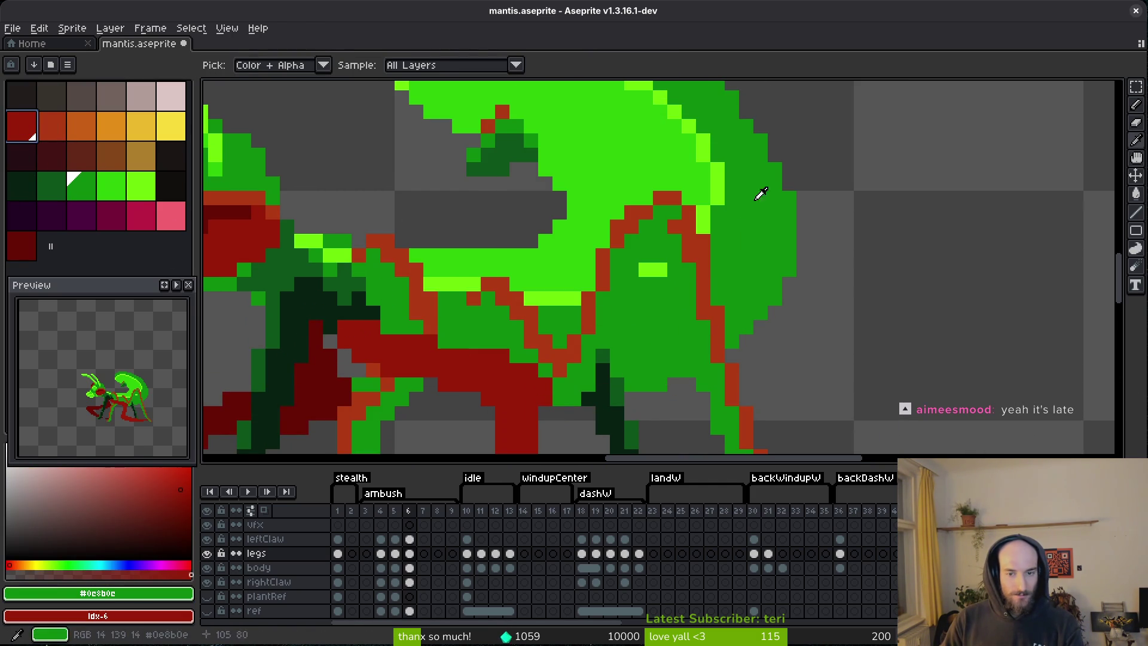
pyautogui.rightClick(21, 246)
pyautogui.hotkey('shift', 'r')
pyautogui.click(687, 148)
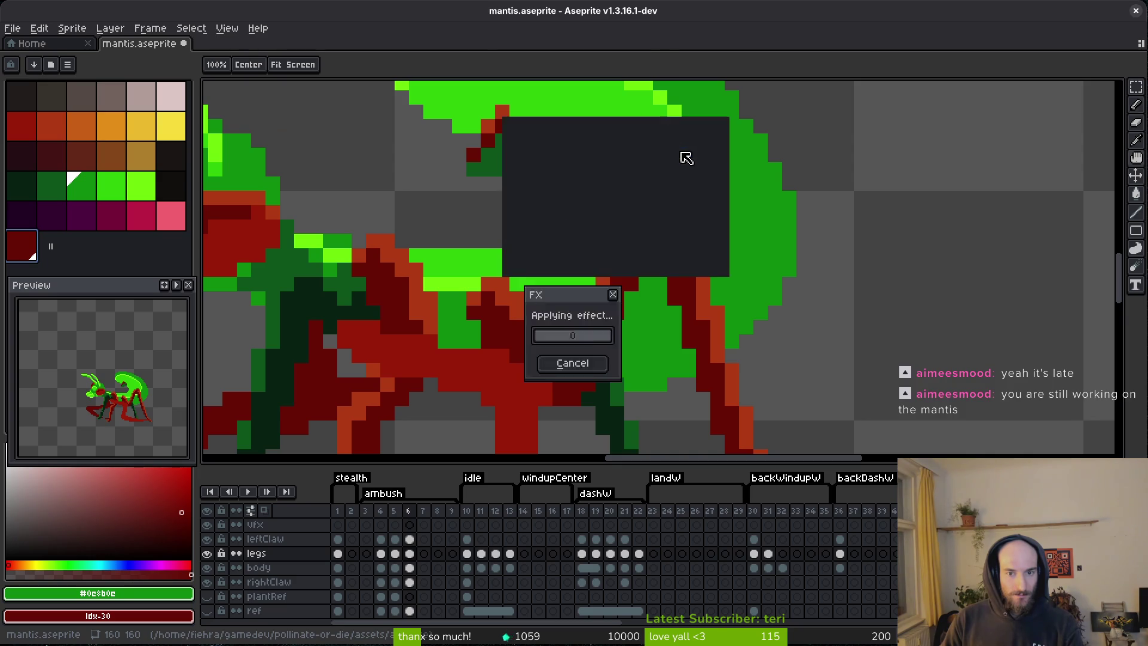
pyautogui.scroll(-3, 652, 352)
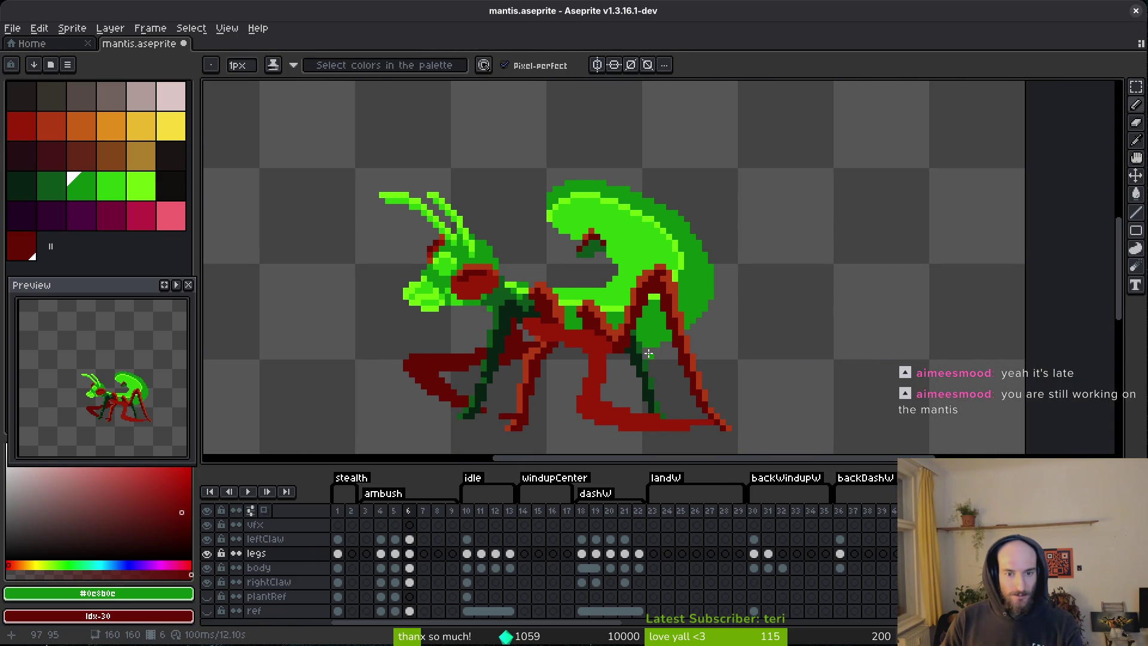
pyautogui.hotkey('ctrl', 's')
pyautogui.scroll(3, 576, 281)
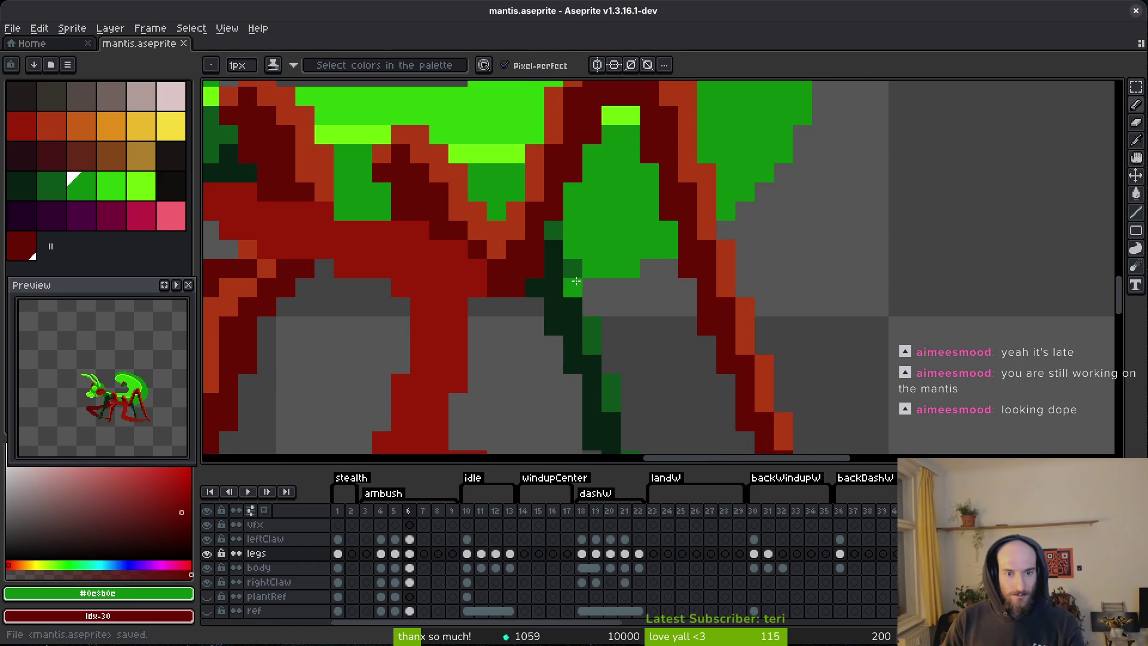
pyautogui.scroll(-3, 575, 281)
pyautogui.scroll(3, 581, 292)
# - Recolour the shadow legs' dark green to dark red on frame 6
pyautogui.press('i')
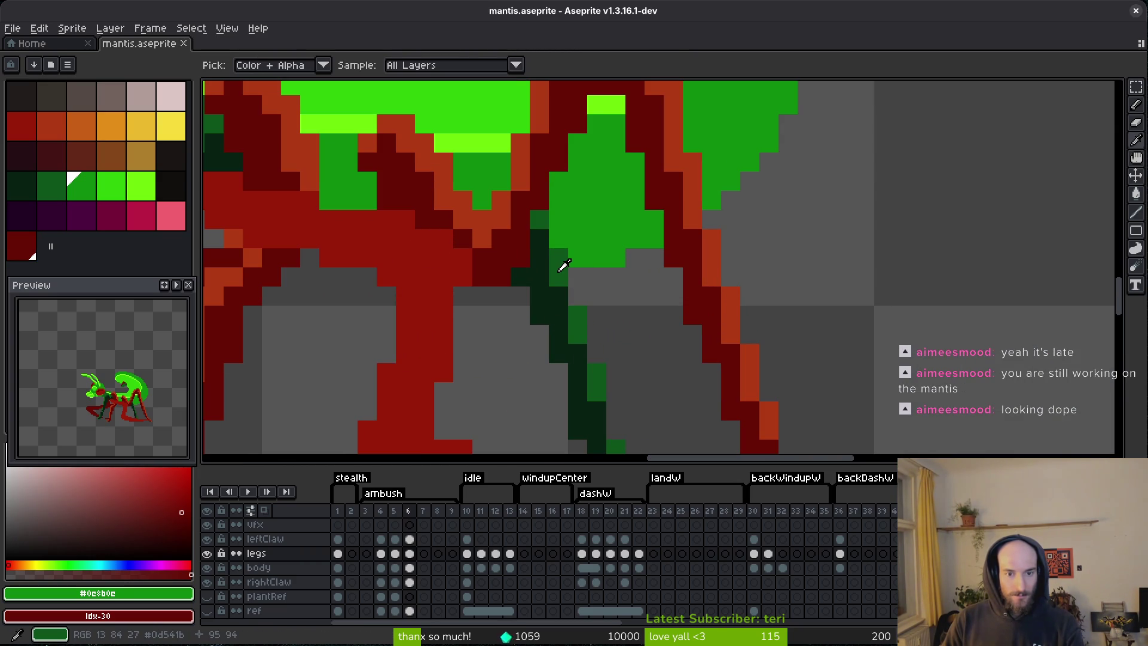
pyautogui.click(559, 266)
pyautogui.rightClick(56, 157)
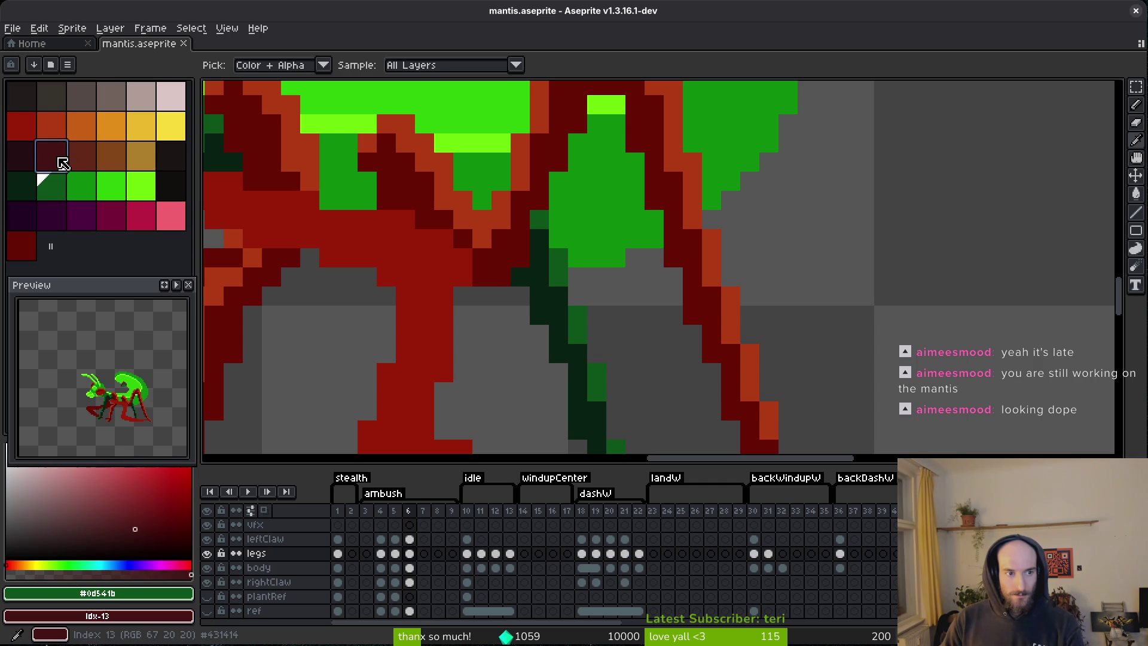
pyautogui.press('b')
pyautogui.press('.')
pyautogui.press(',')
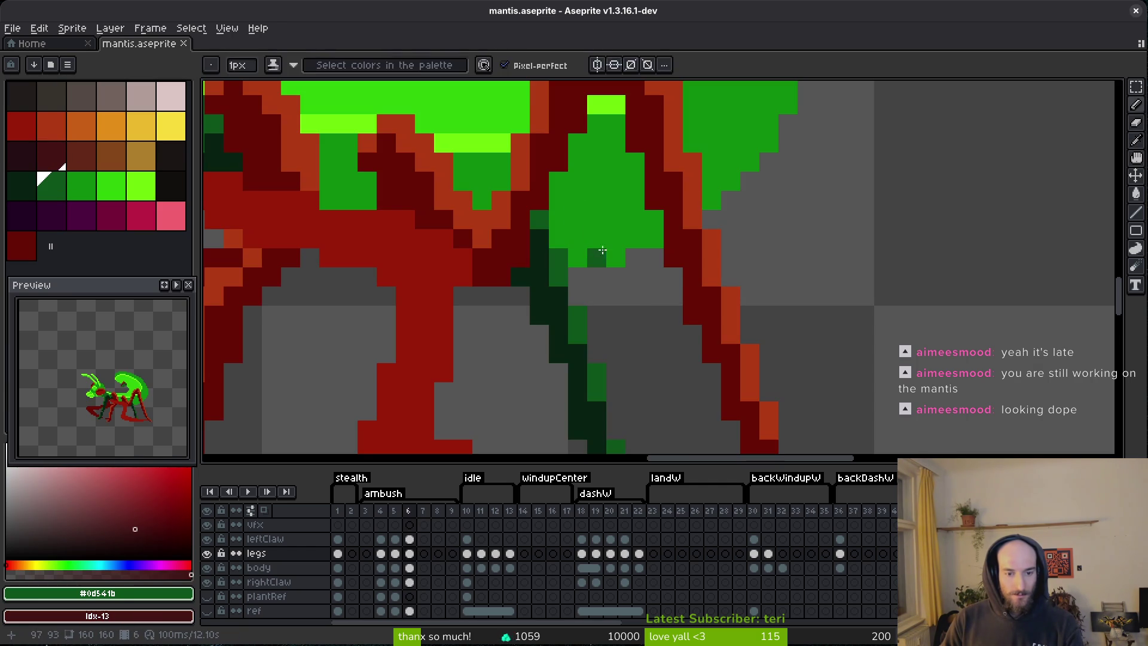
pyautogui.hotkey('shift', 'r')
pyautogui.press('Return')
# - Replace the darkest green with an even darker red and save the sprite
pyautogui.press('[')
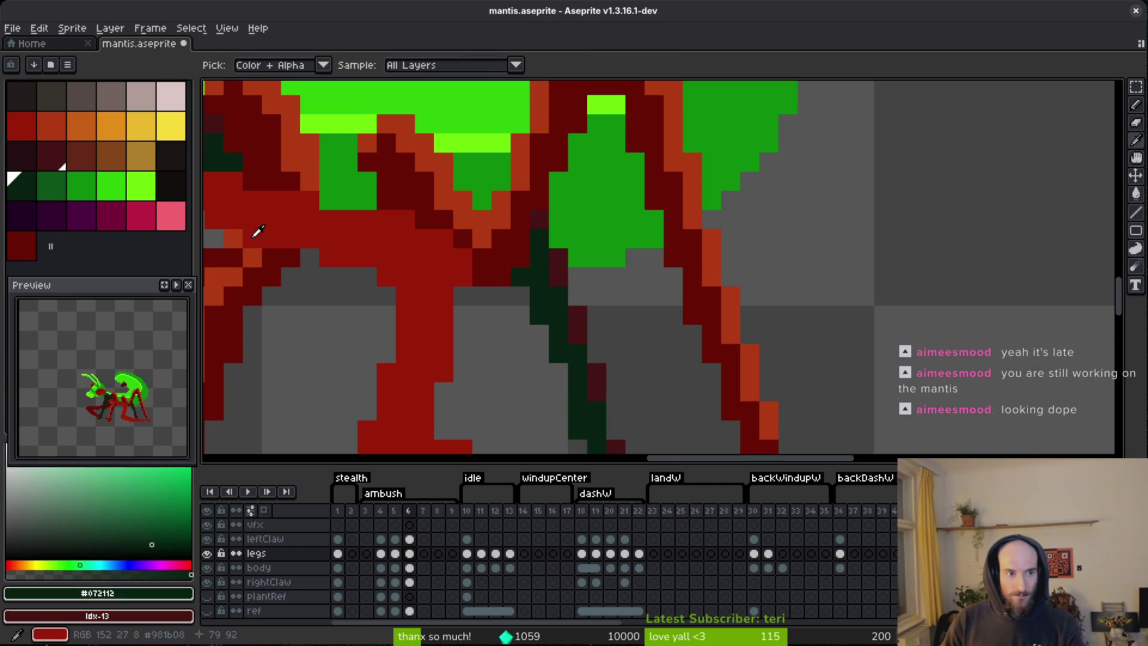
pyautogui.hotkey('shift', '[')
pyautogui.hotkey('shift', 'r')
pyautogui.click(691, 146)
pyautogui.hotkey('ctrl', 's')
pyautogui.scroll(-1, 673, 272)
pyautogui.moveTo(674, 272); pyautogui.dragTo(713, 263)
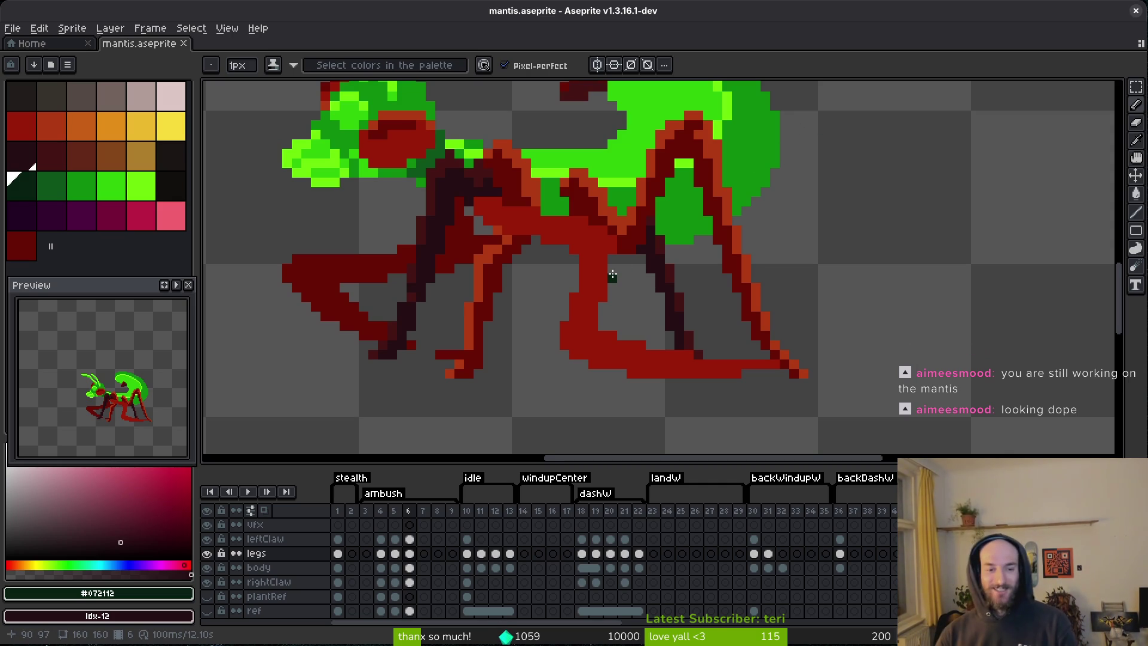
# - Zoom in and out to inspect the mantis's red legs
pyautogui.scroll(-1, 508, 323)
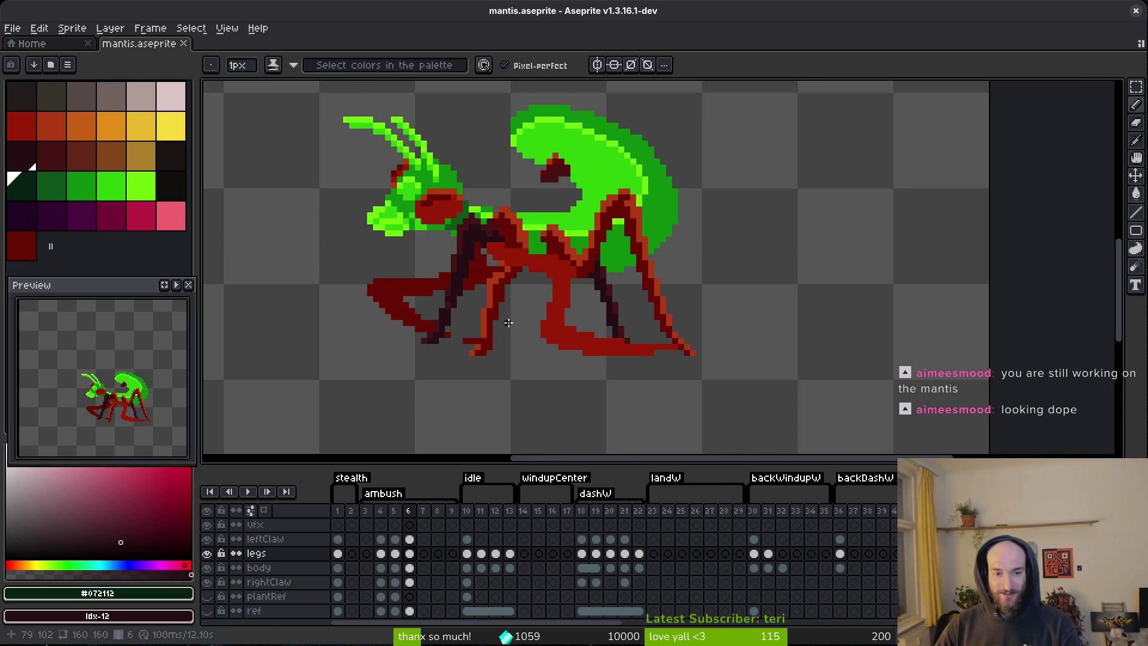
pyautogui.scroll(1, 491, 327)
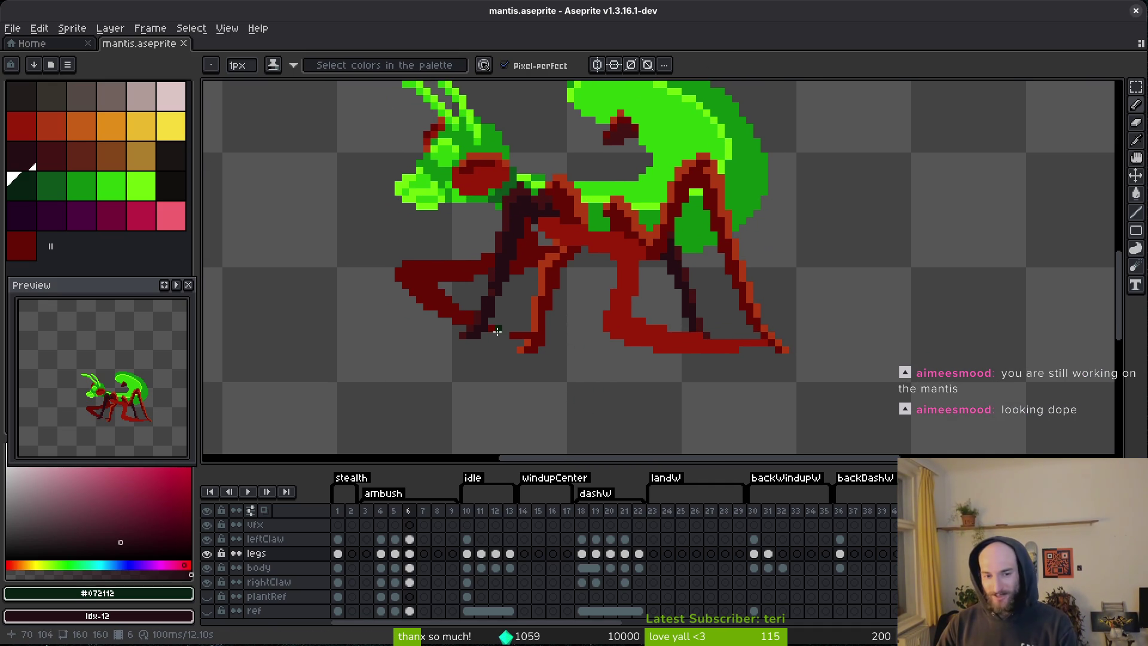
pyautogui.scroll(2, 615, 351)
pyautogui.scroll(-1, 630, 353)
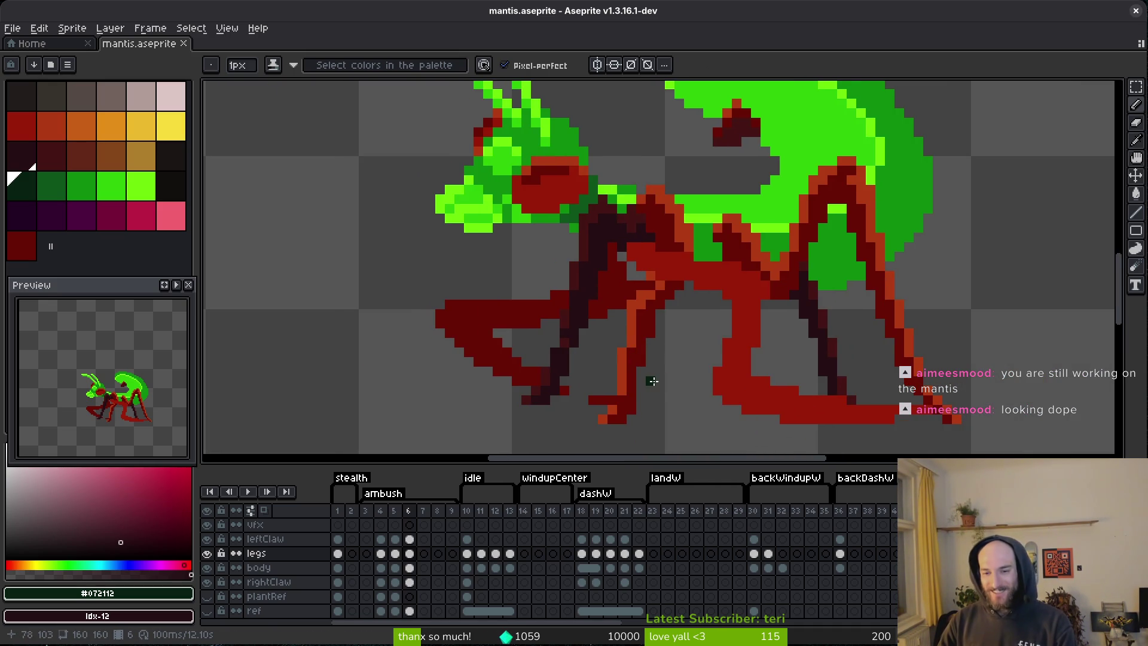
pyautogui.scroll(4, 653, 371)
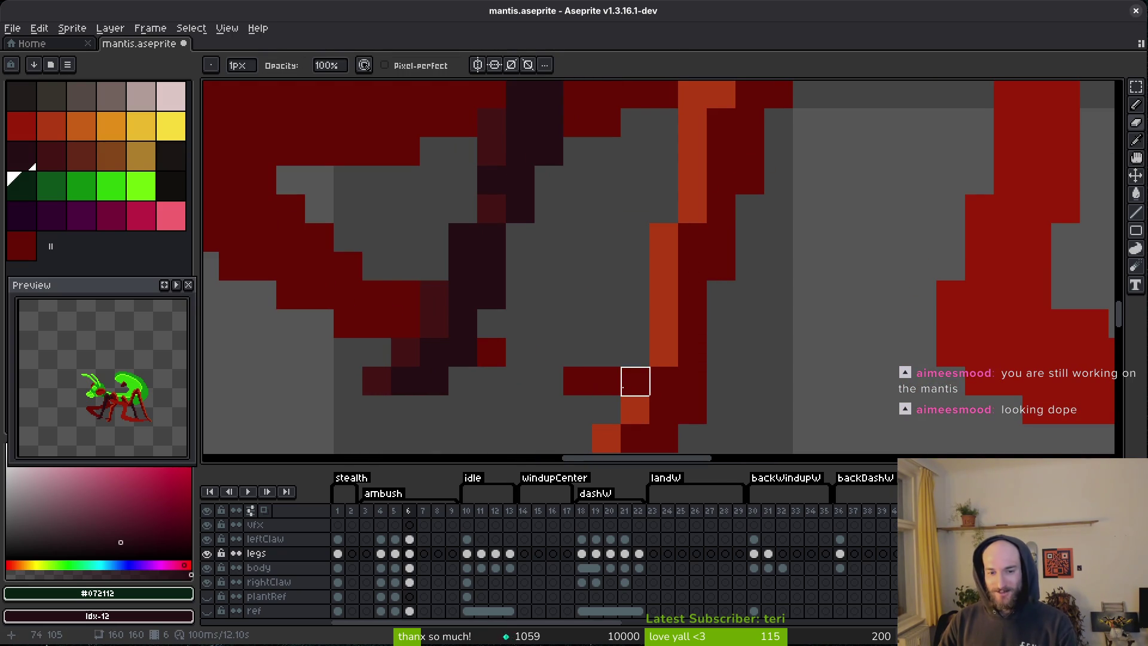
pyautogui.scroll(-4, 635, 381)
# - Save the sprite and hide the leftClaw and rightClaw layers
pyautogui.hotkey('ctrl', 's')
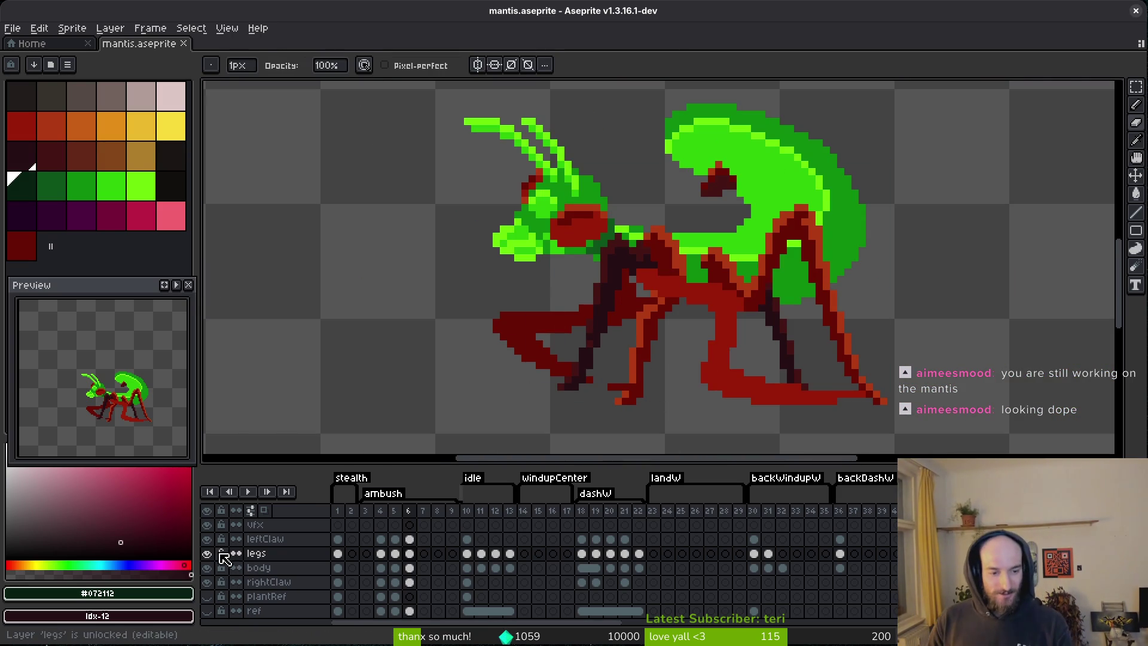
pyautogui.click(206, 539)
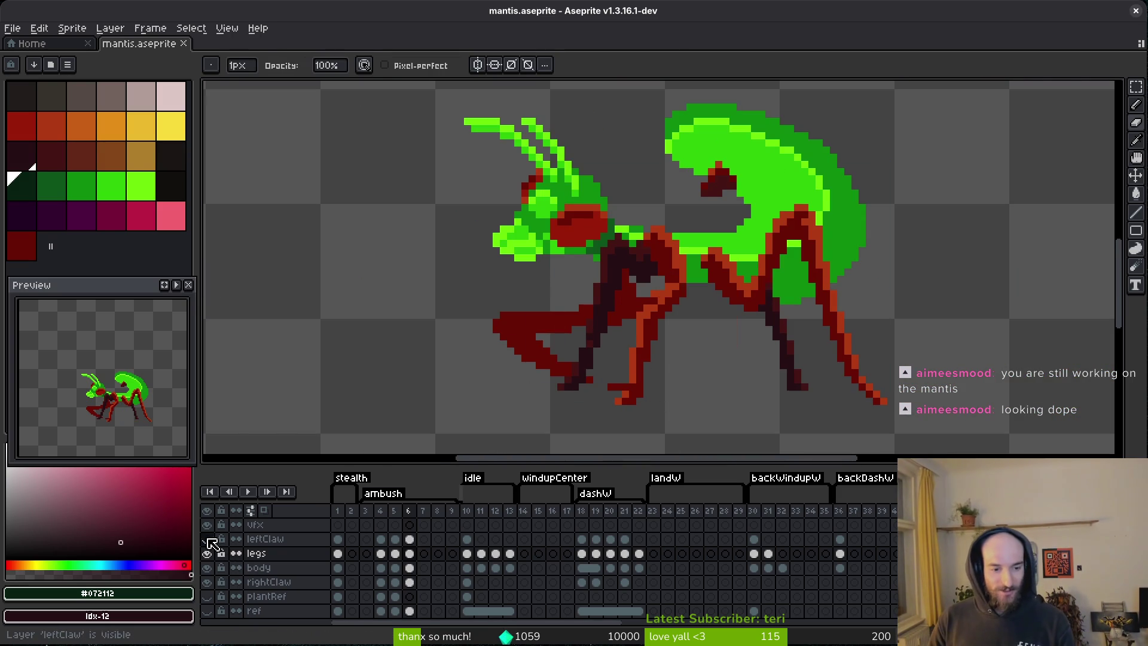
pyautogui.click(208, 583)
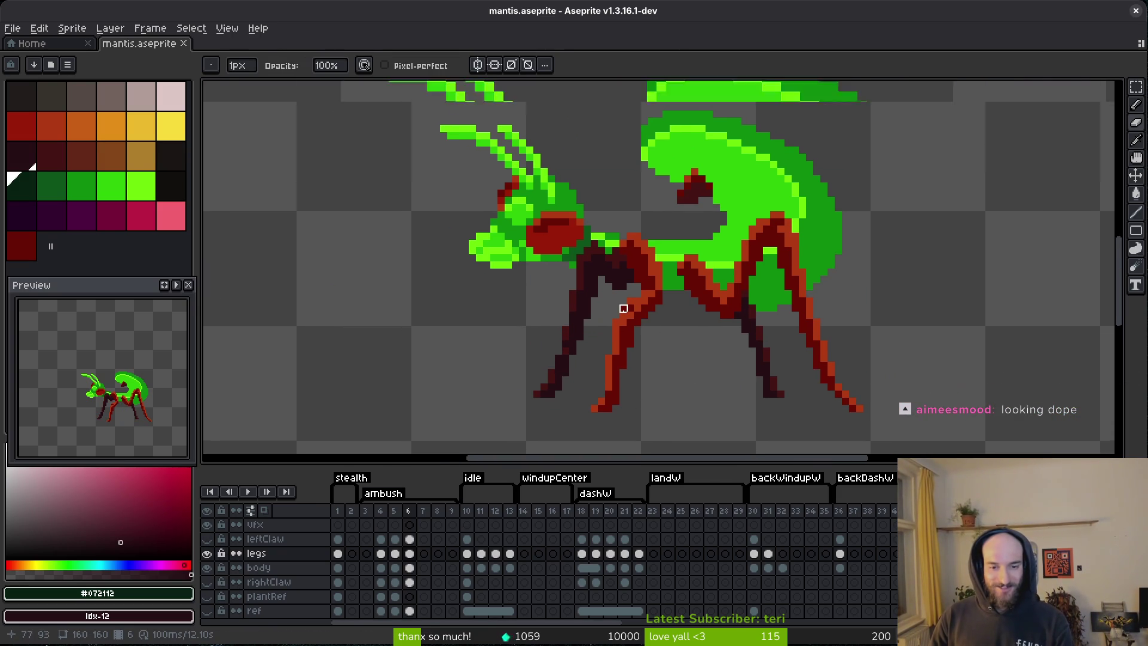
# - Flip repeatedly between frames 5 and 6 to compare the rear legs
pyautogui.scroll(-1, 630, 316)
pyautogui.press('v')
pyautogui.scroll(2, 722, 300)
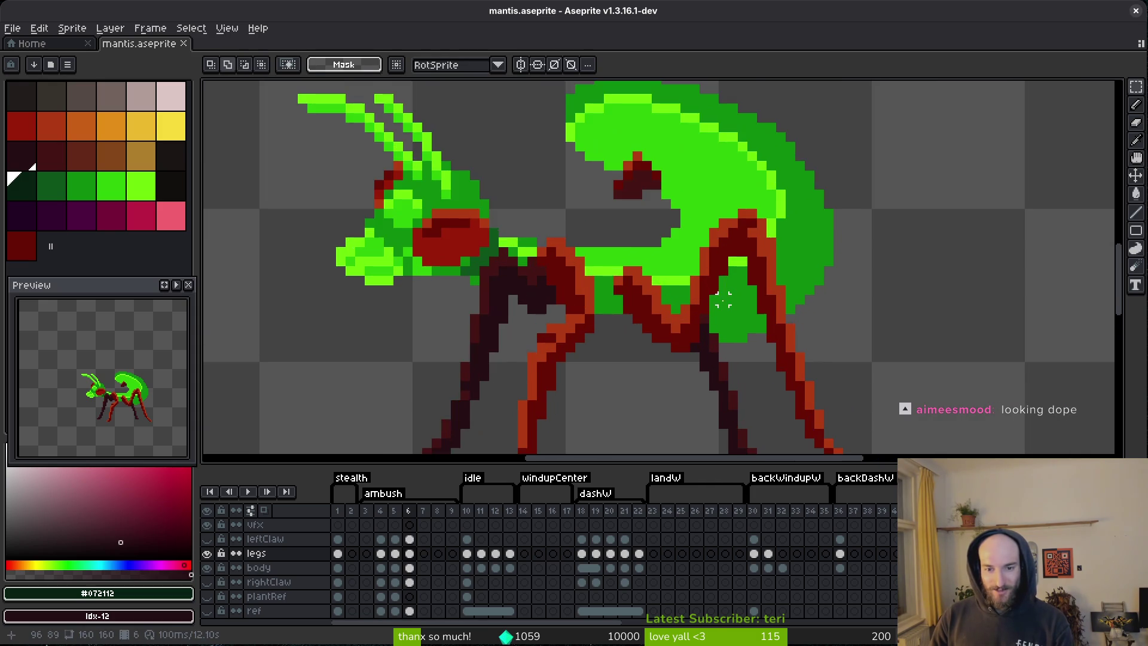
pyautogui.press('i')
pyautogui.scroll(1, 730, 295)
pyautogui.scroll(-3, 730, 295)
pyautogui.press('Left')
pyautogui.press('Right')
pyautogui.press('Left')
pyautogui.press('Right')
pyautogui.press('Left')
pyautogui.press('Right')
pyautogui.press('Left')
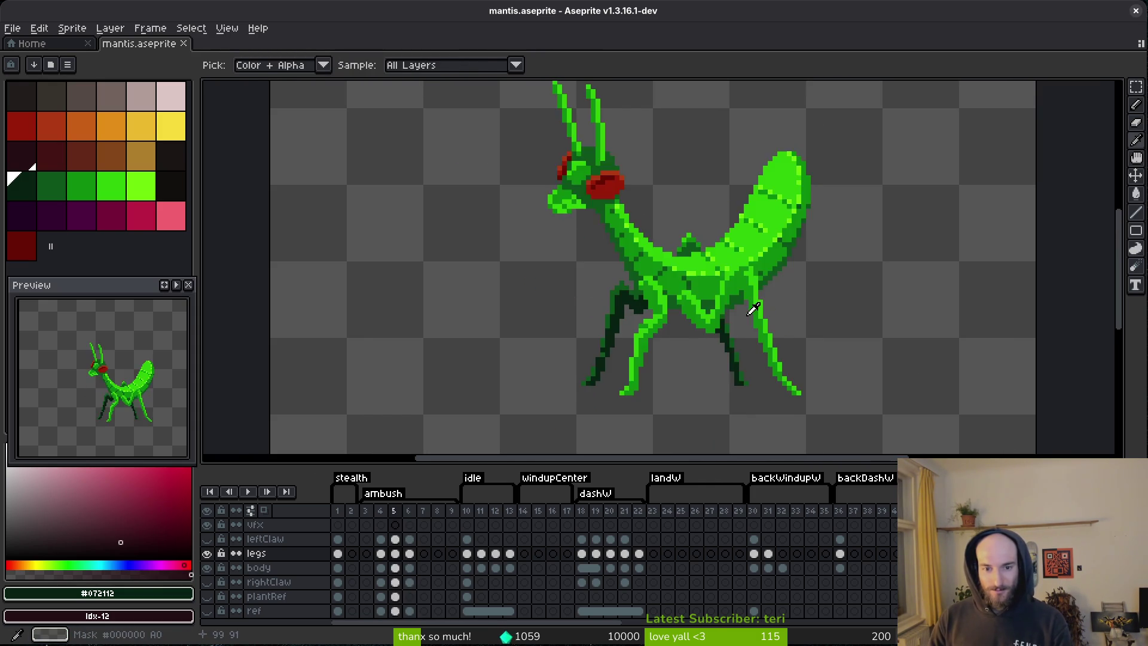
pyautogui.press('Right')
pyautogui.press('Left')
pyautogui.press('Right')
# - Outline the rear legs with the Lasso tool in several attempts, deselecting each one
pyautogui.press('v')
pyautogui.scroll(1, 742, 295)
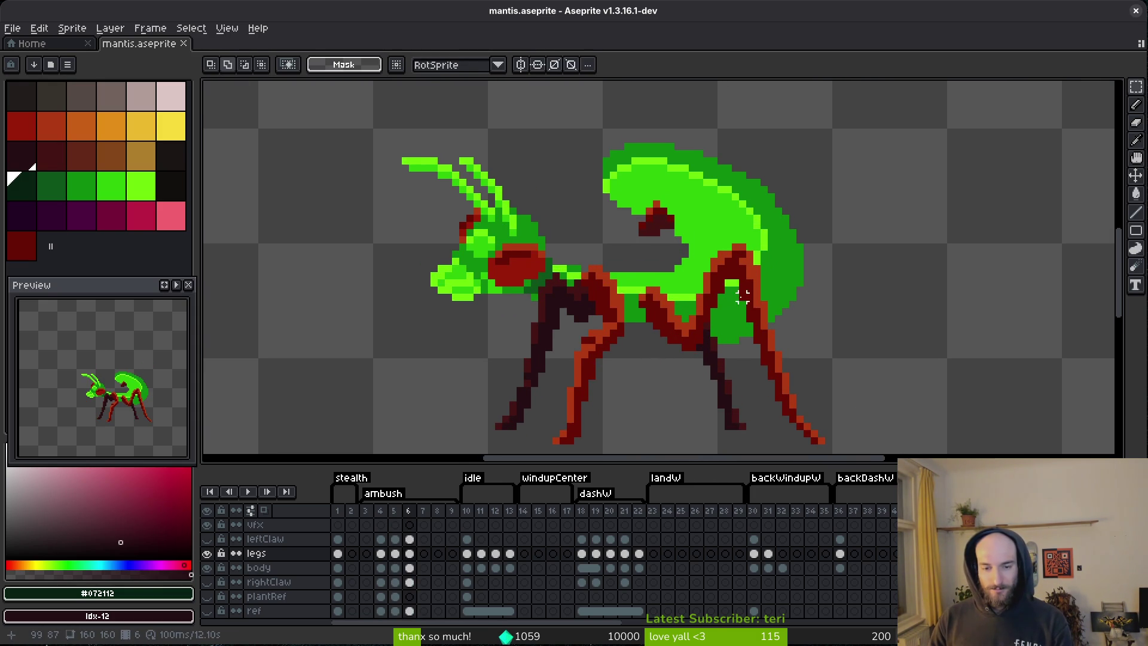
pyautogui.press('q')
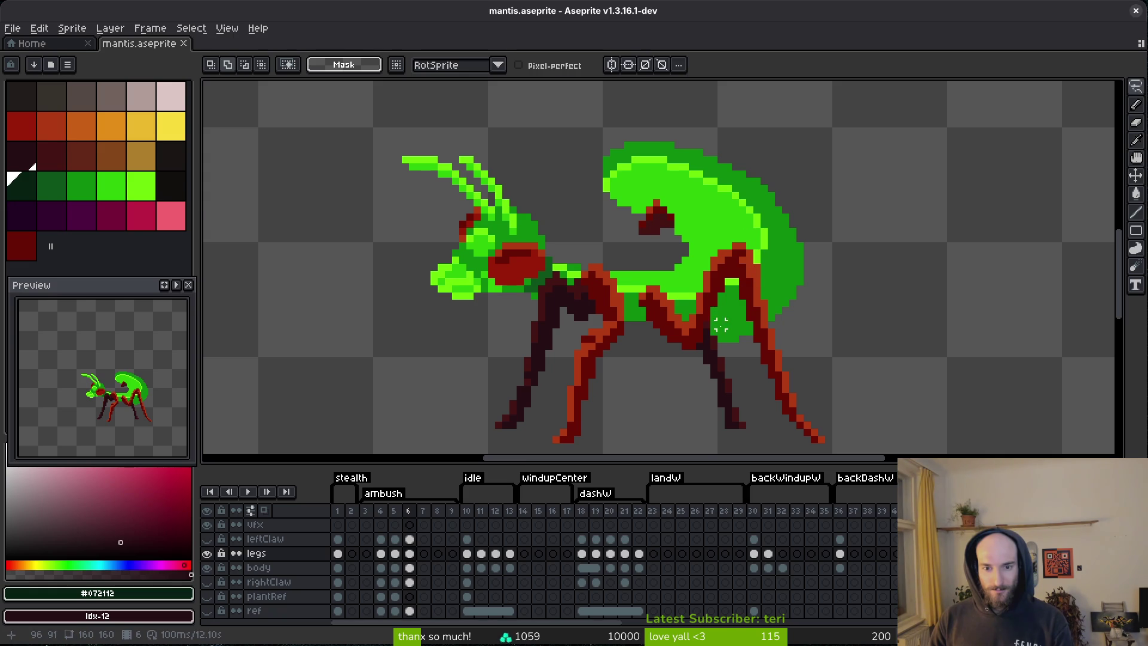
pyautogui.scroll(1, 720, 324)
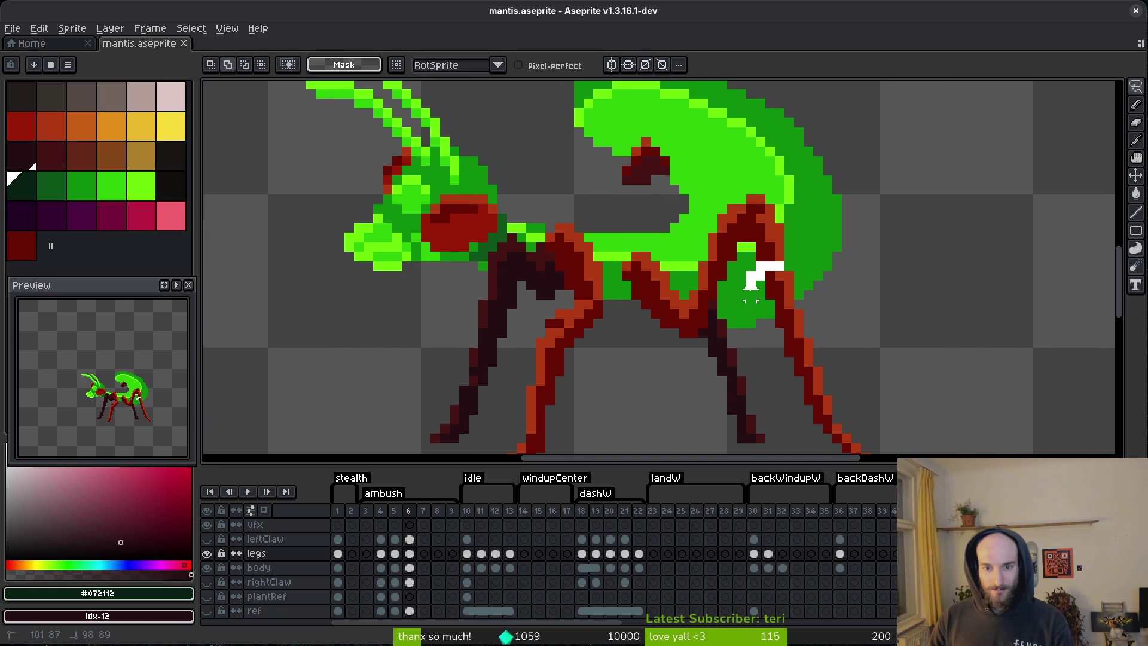
pyautogui.moveTo(617, 267)
pyautogui.mouseDown()
pyautogui.moveTo(712, 185)
pyautogui.moveTo(780, 235)
pyautogui.moveTo(787, 264)
pyautogui.mouseUp()
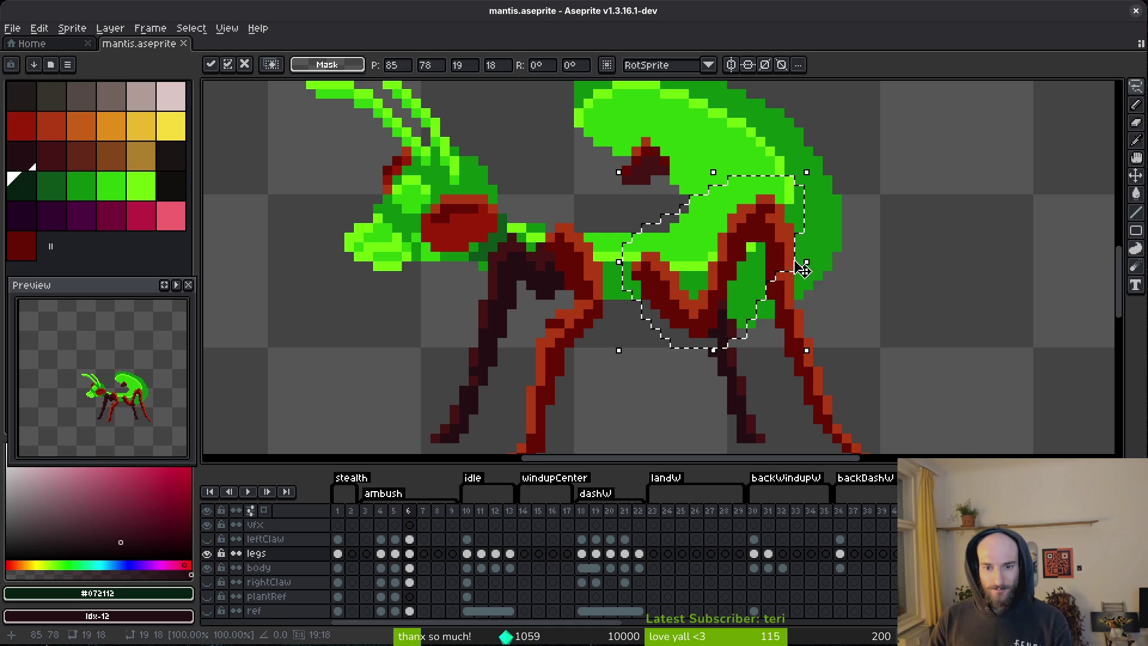
pyautogui.hotkey('ctrl', 'd')
pyautogui.scroll(-1, 835, 313)
pyautogui.moveTo(801, 158)
pyautogui.mouseDown()
pyautogui.moveTo(623, 252)
pyautogui.moveTo(744, 302)
pyautogui.mouseUp()
pyautogui.moveTo(802, 236)
pyautogui.mouseDown()
pyautogui.moveTo(769, 218)
pyautogui.moveTo(770, 237)
pyautogui.mouseUp()
pyautogui.hotkey('ctrl', 'd')
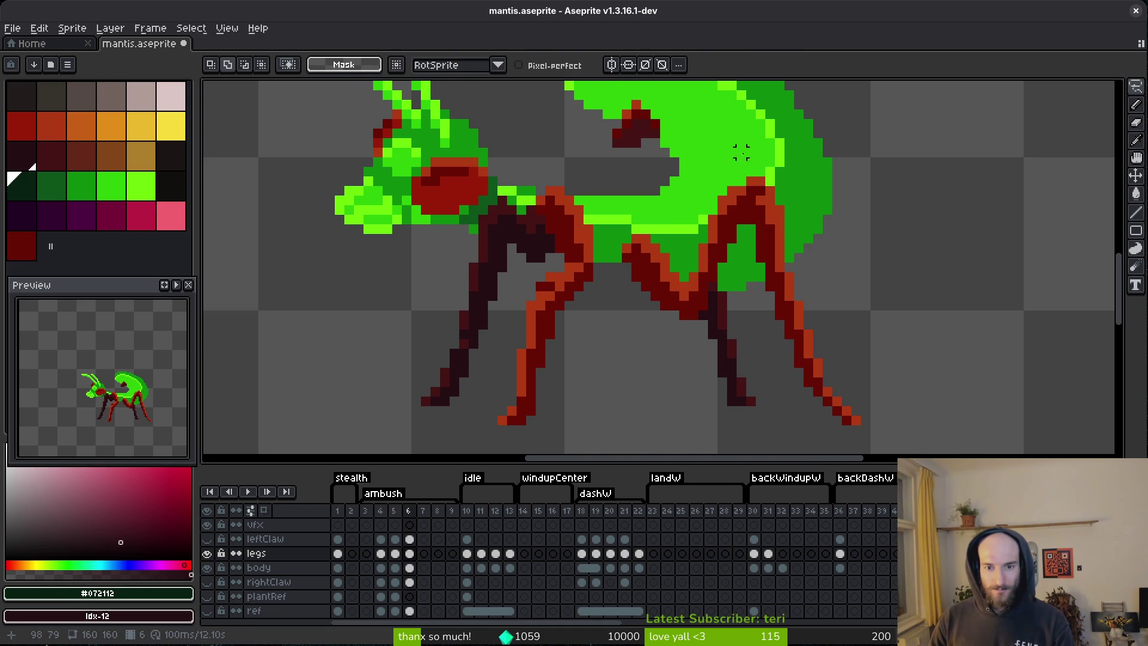
pyautogui.moveTo(788, 132)
pyautogui.mouseDown()
pyautogui.moveTo(603, 296)
pyautogui.moveTo(777, 268)
pyautogui.mouseUp()
pyautogui.hotkey('ctrl', 'd')
# - Sample the legs' dark red, save the sprite, and sample the leg's orange highlight
pyautogui.press('i')
pyautogui.click(777, 267)
pyautogui.press('b')
pyautogui.scroll(1, 769, 275)
pyautogui.hotkey('ctrl', 's')
pyautogui.scroll(-2, 787, 276)
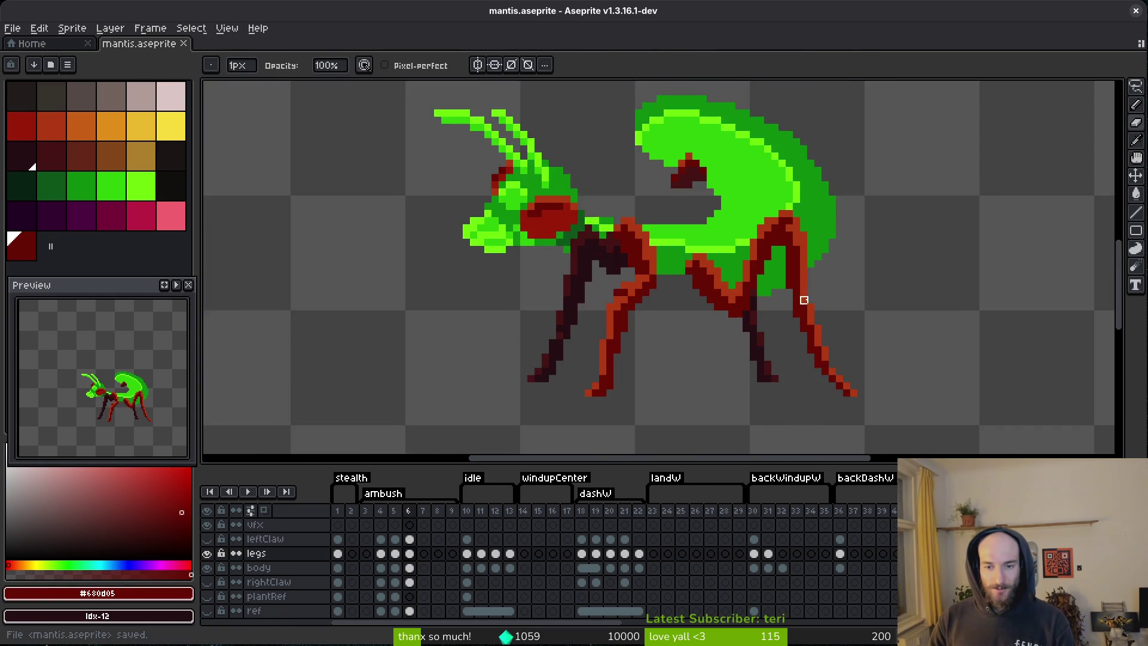
pyautogui.scroll(2, 804, 299)
pyautogui.keyDown('alt'); pyautogui.click(804, 295); pyautogui.keyUp('alt')
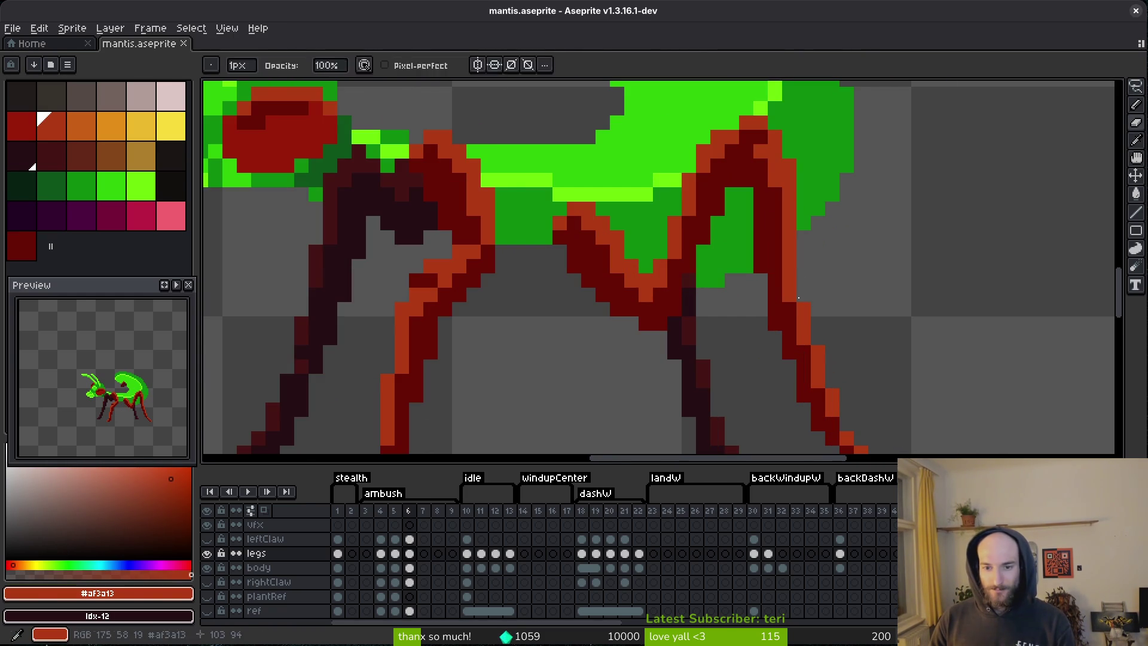
# - Save the sprite and sample the dark red of the legs
pyautogui.hotkey('ctrl', 's')
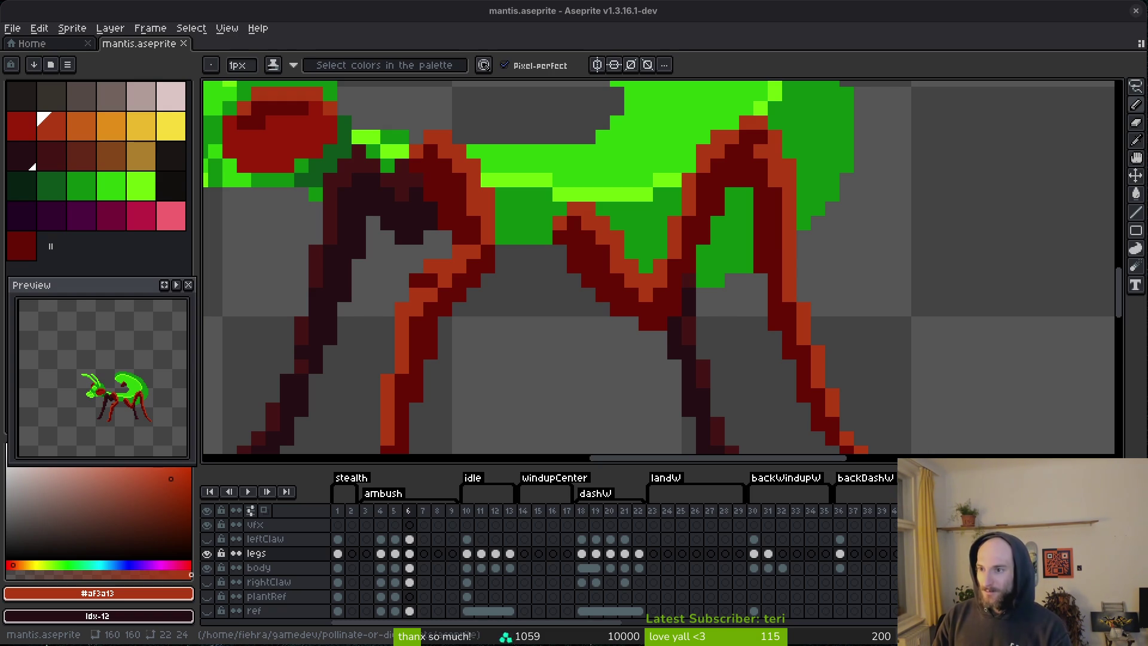
pyautogui.scroll(-3, 843, 261)
pyautogui.scroll(4, 777, 299)
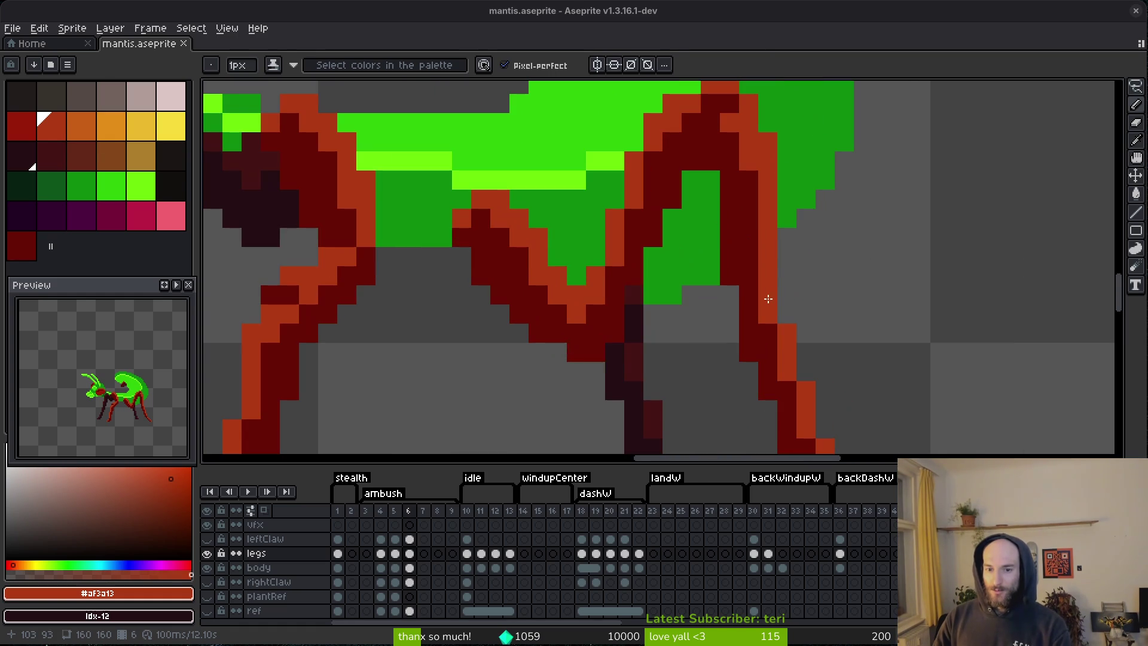
pyautogui.scroll(-3, 815, 251)
pyautogui.scroll(4, 797, 272)
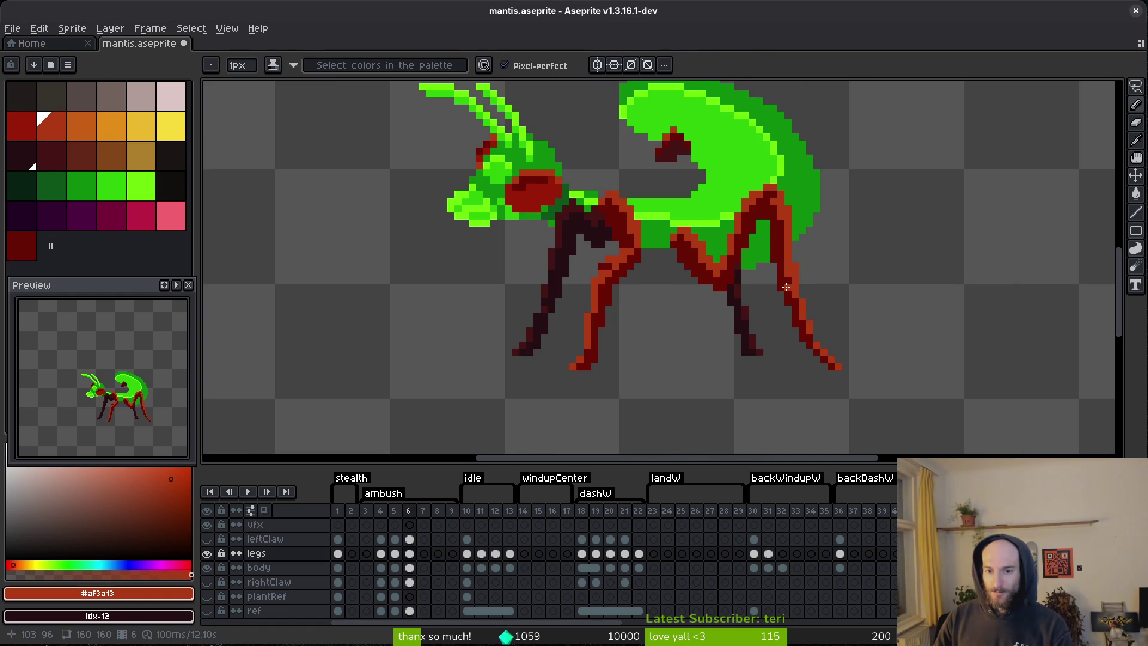
pyautogui.keyDown('alt'); pyautogui.click(794, 273); pyautogui.keyUp('alt')
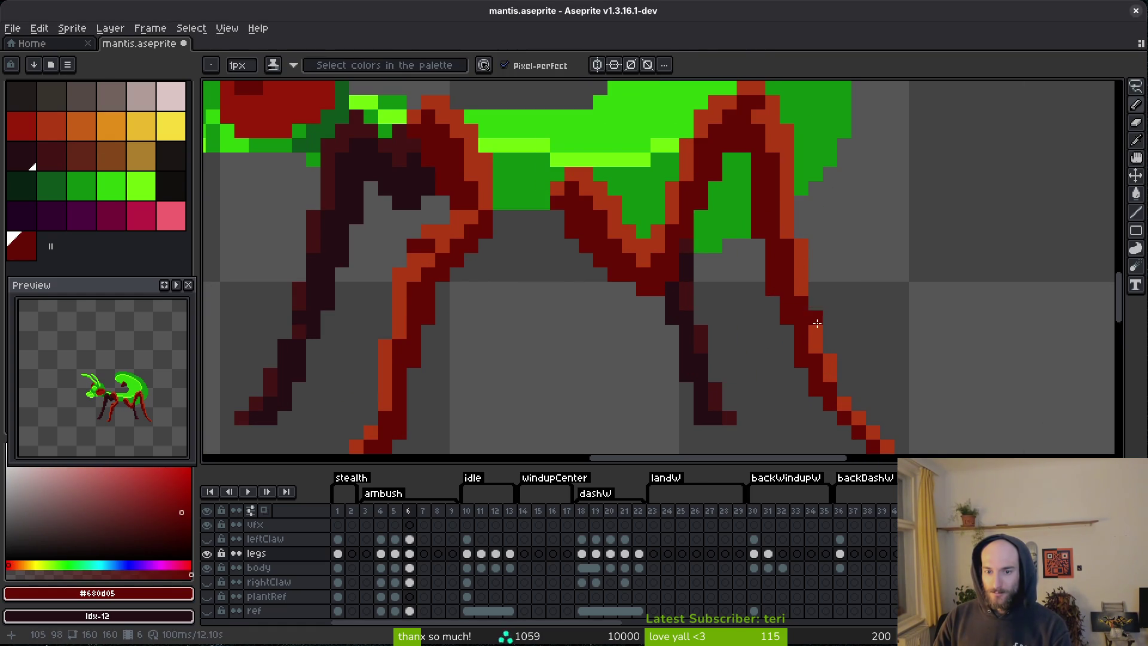
pyautogui.scroll(-3, 809, 309)
# - Select the lower far right leg, shift it one pixel right, and save
pyautogui.press('m')
pyautogui.scroll(4, 815, 277)
pyautogui.moveTo(740, 185); pyautogui.dragTo(825, 328)
pyautogui.press('Right')
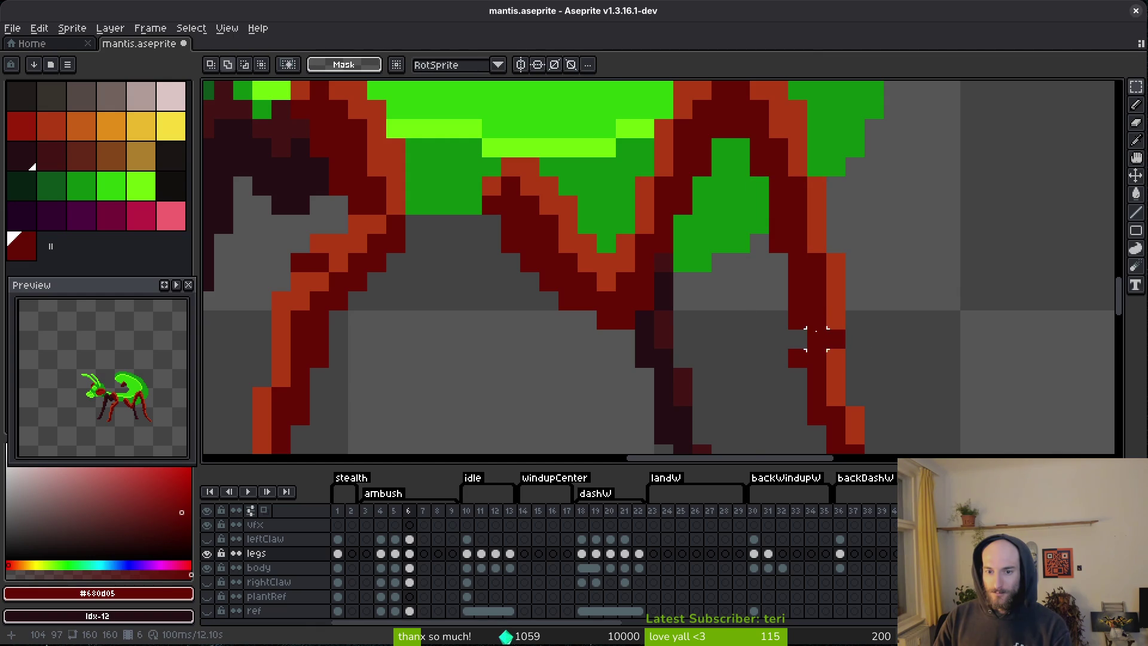
pyautogui.scroll(2, 816, 339)
pyautogui.press('f')
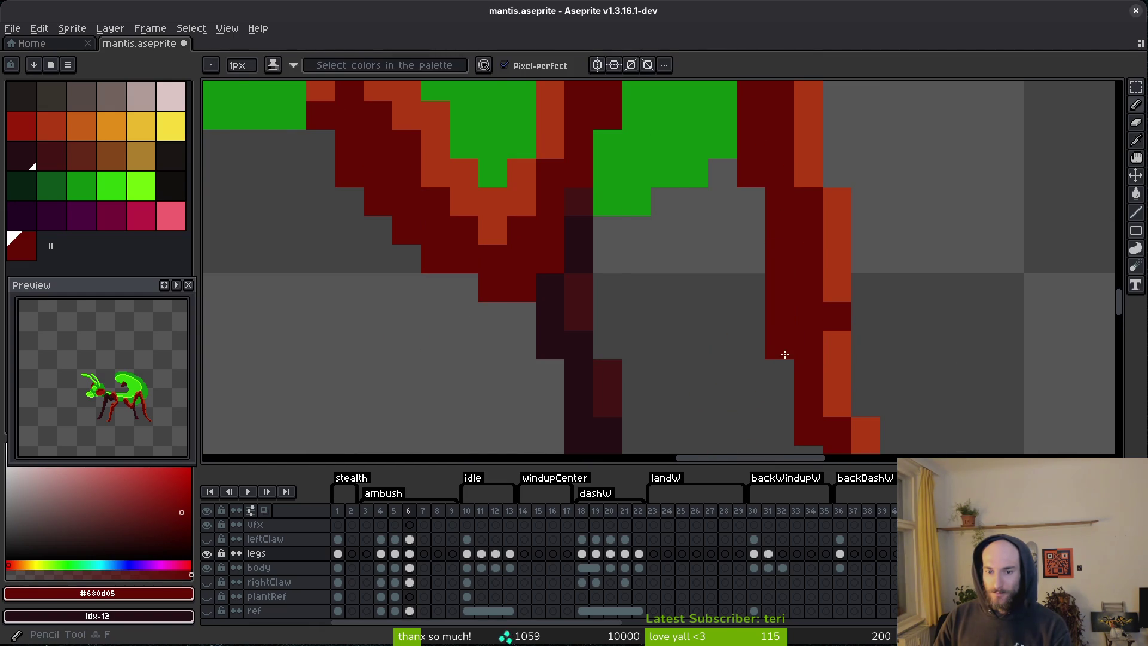
pyautogui.press('e')
pyautogui.scroll(-3, 851, 351)
pyautogui.hotkey('ctrl', 's')
# - Select and clear a small stray pixel block on the right leg
pyautogui.scroll(3, 855, 346)
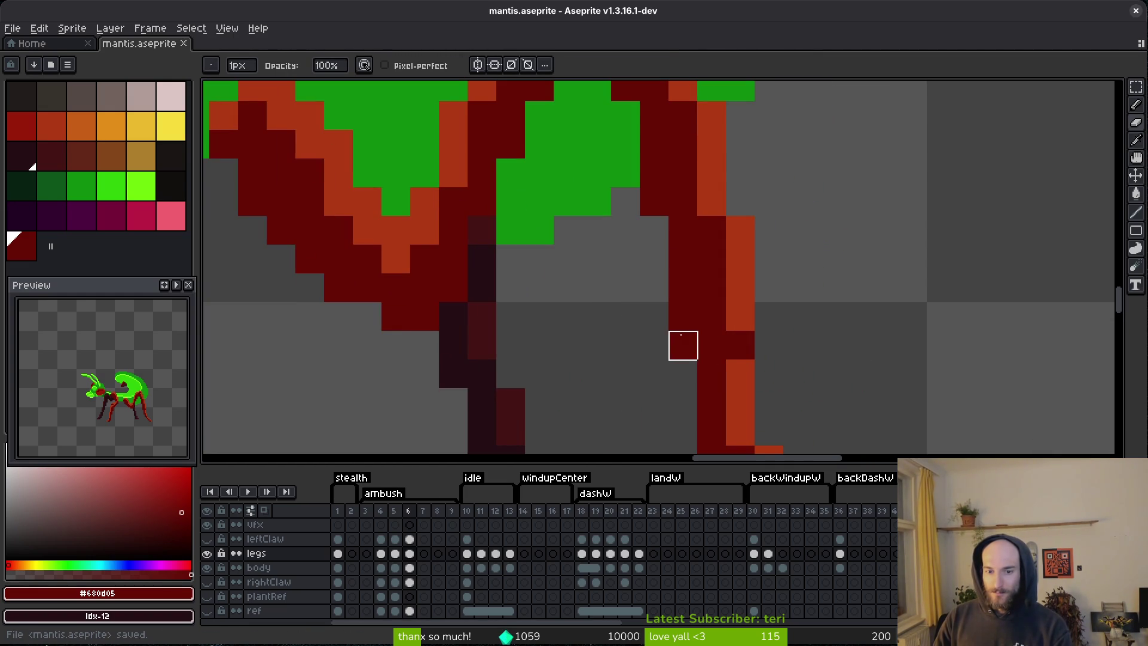
pyautogui.scroll(-3, 683, 346)
pyautogui.scroll(3, 814, 361)
pyautogui.press('i')
pyautogui.press('m')
pyautogui.moveTo(712, 352); pyautogui.dragTo(759, 363)
pyautogui.click(759, 364)
pyautogui.press('i')
pyautogui.press('e')
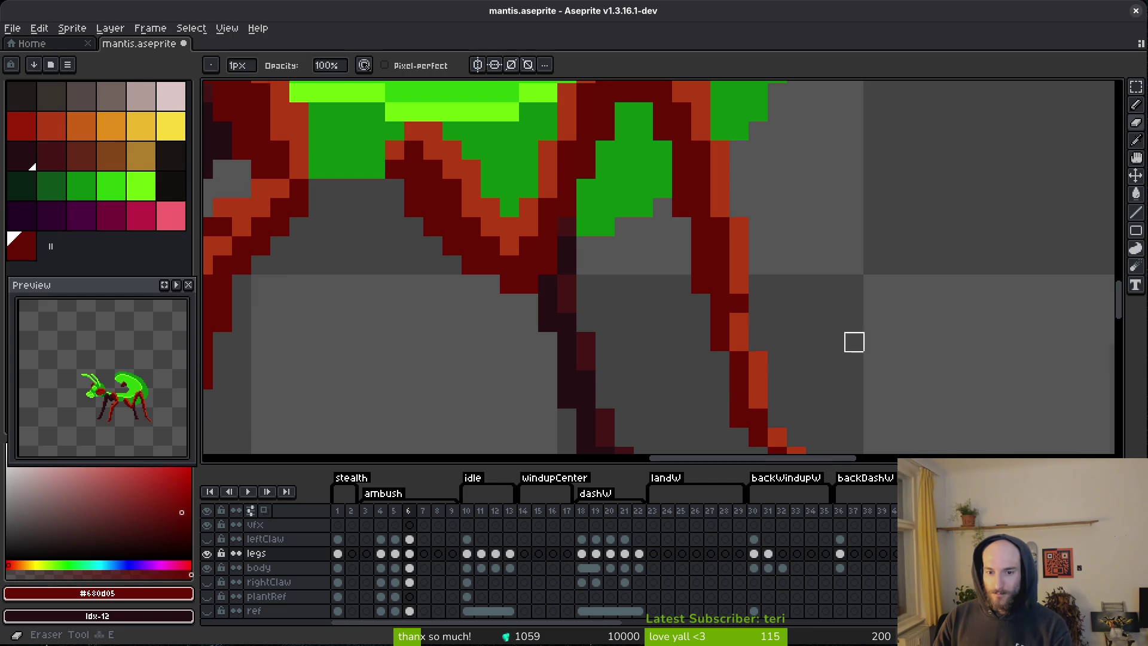
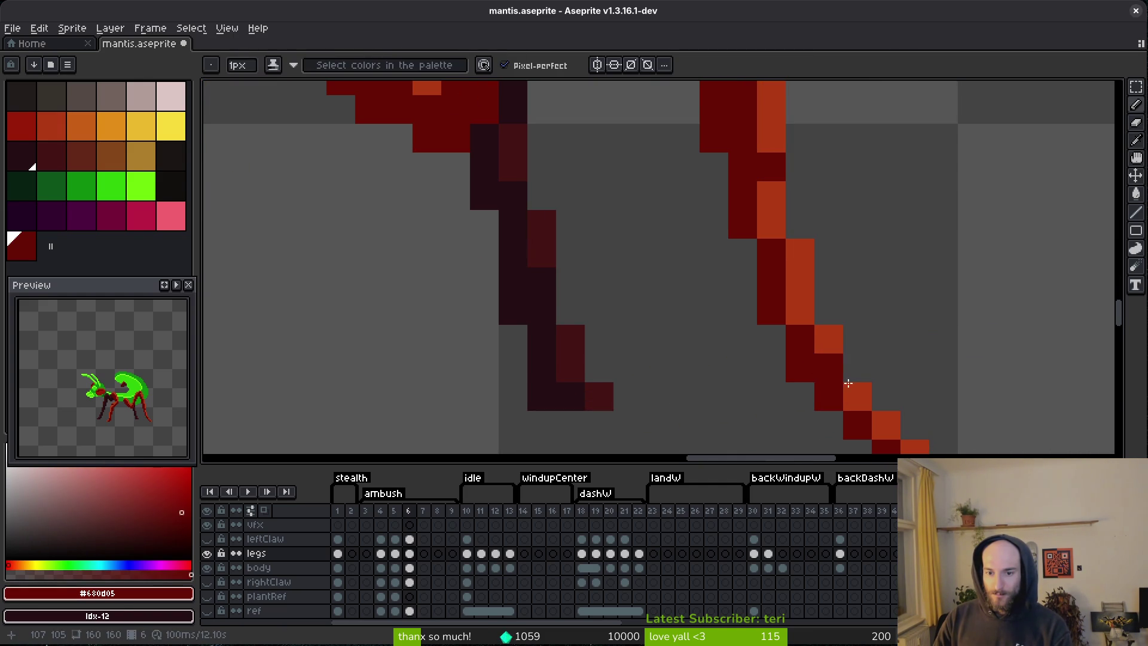
# - Save the sprite and play the animation, stopping on frame 6
pyautogui.scroll(-3, 828, 379)
pyautogui.hotkey('ctrl', 's')
pyautogui.scroll(4, 859, 383)
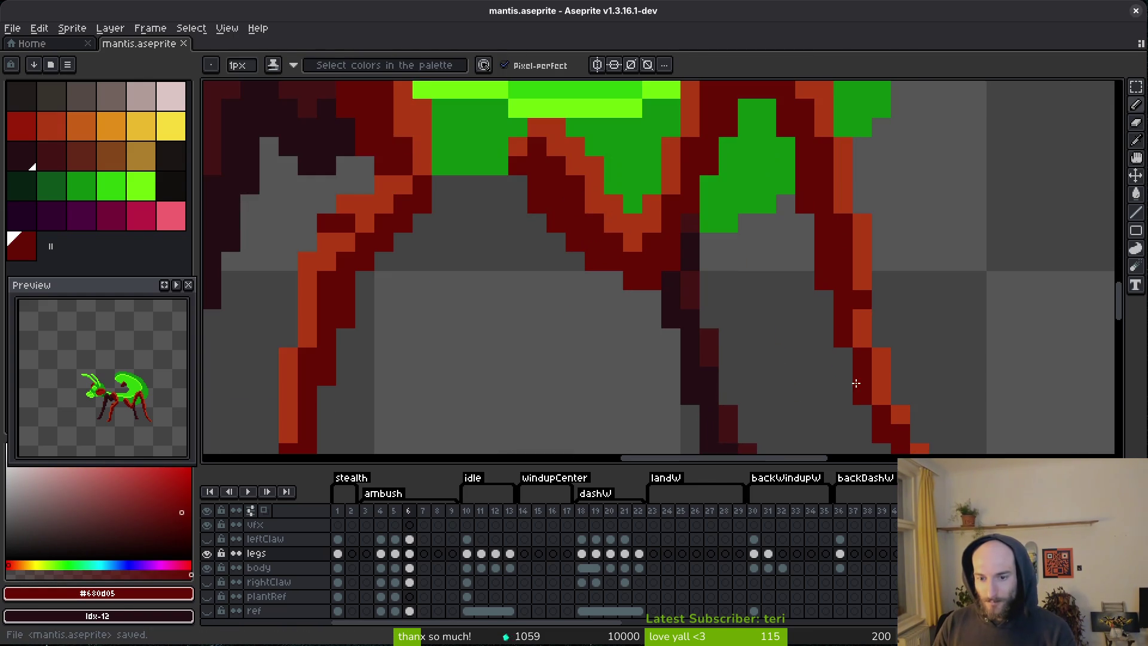
pyautogui.scroll(-3, 856, 338)
pyautogui.hotkey('ctrl', 's')
pyautogui.scroll(1, 962, 327)
pyautogui.scroll(-2, 962, 327)
pyautogui.press('Return')
pyautogui.press('i')
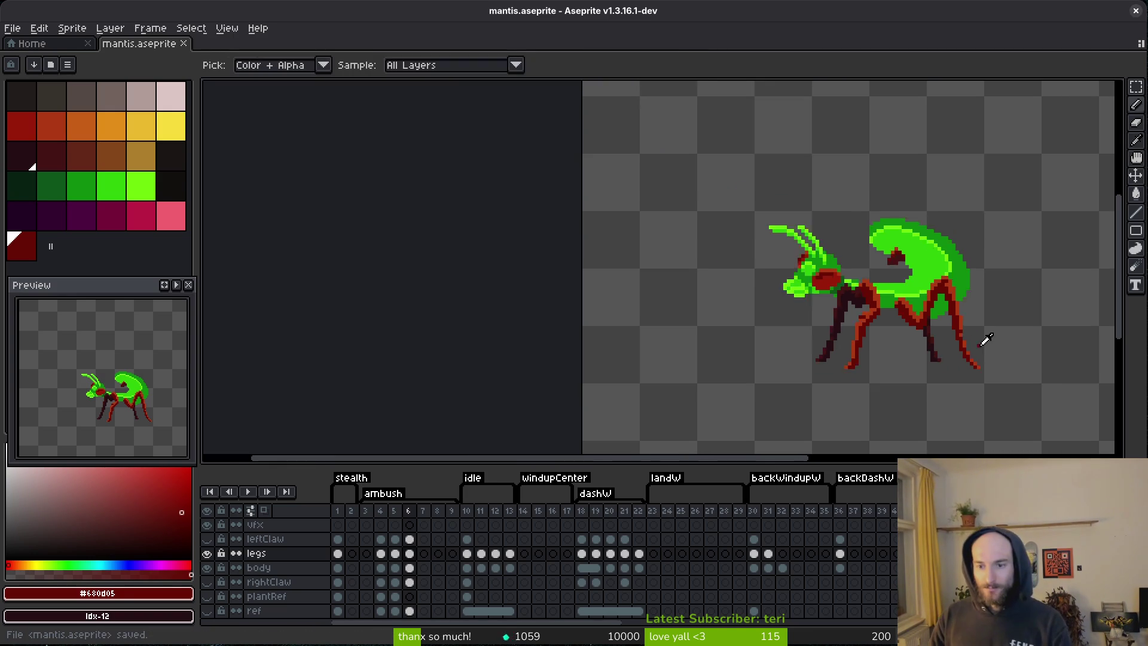
pyautogui.press('Return')
pyautogui.press('b')
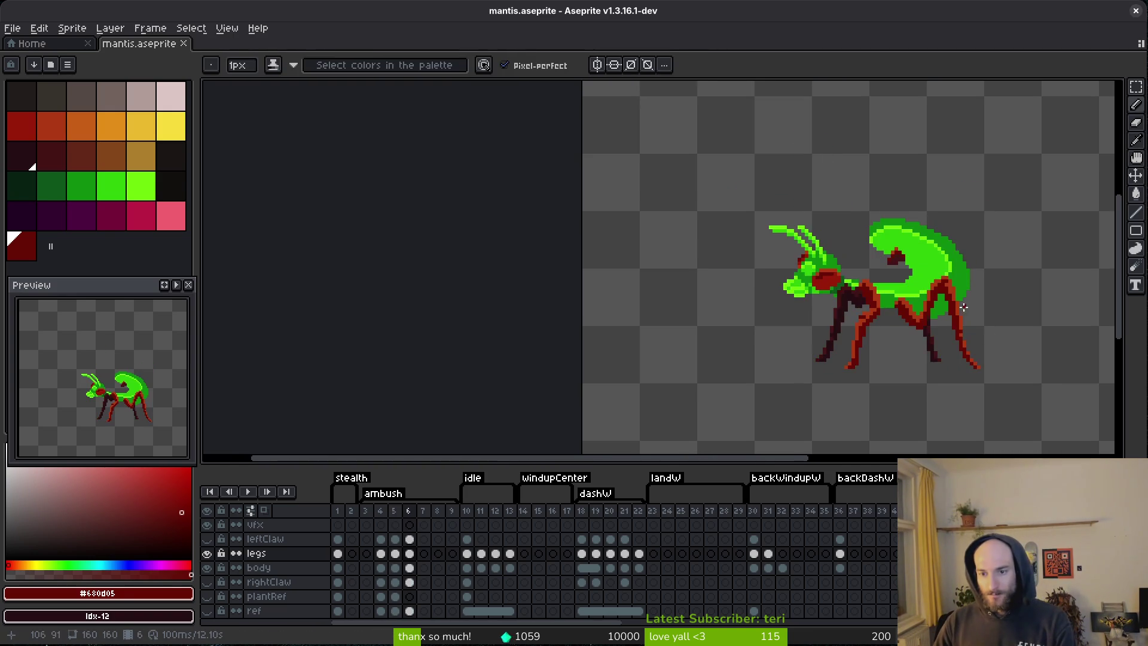
pyautogui.scroll(3, 936, 308)
# - Select the rear leg on frame 6 and nudge it one pixel left
pyautogui.moveTo(933, 305); pyautogui.dragTo(915, 284)
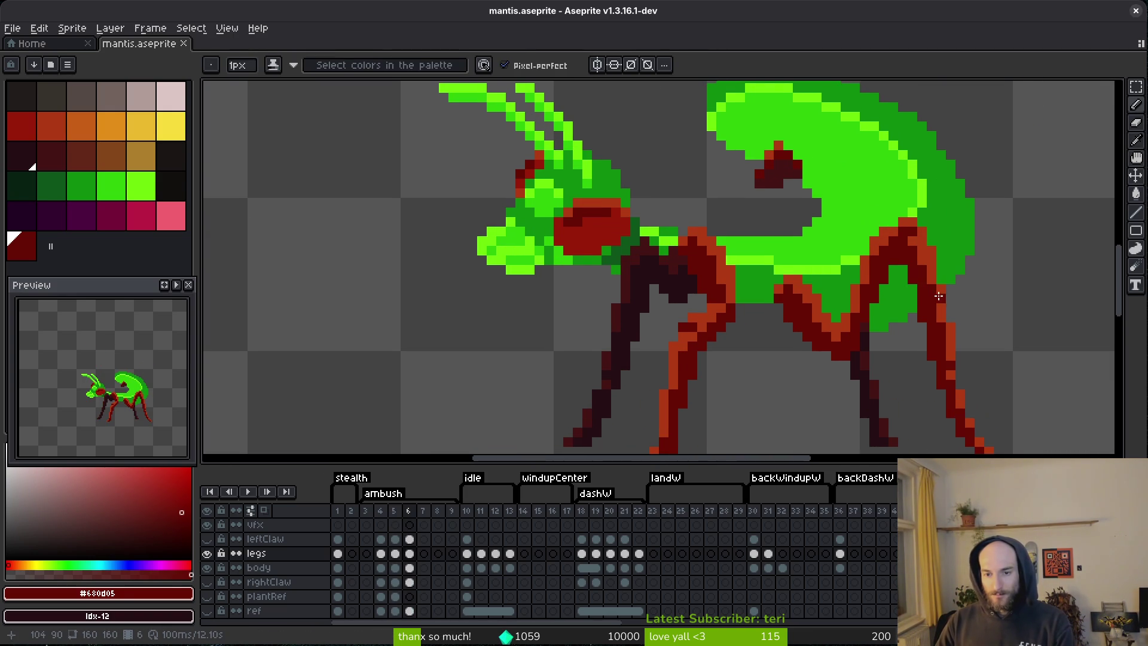
pyautogui.scroll(2, 839, 291)
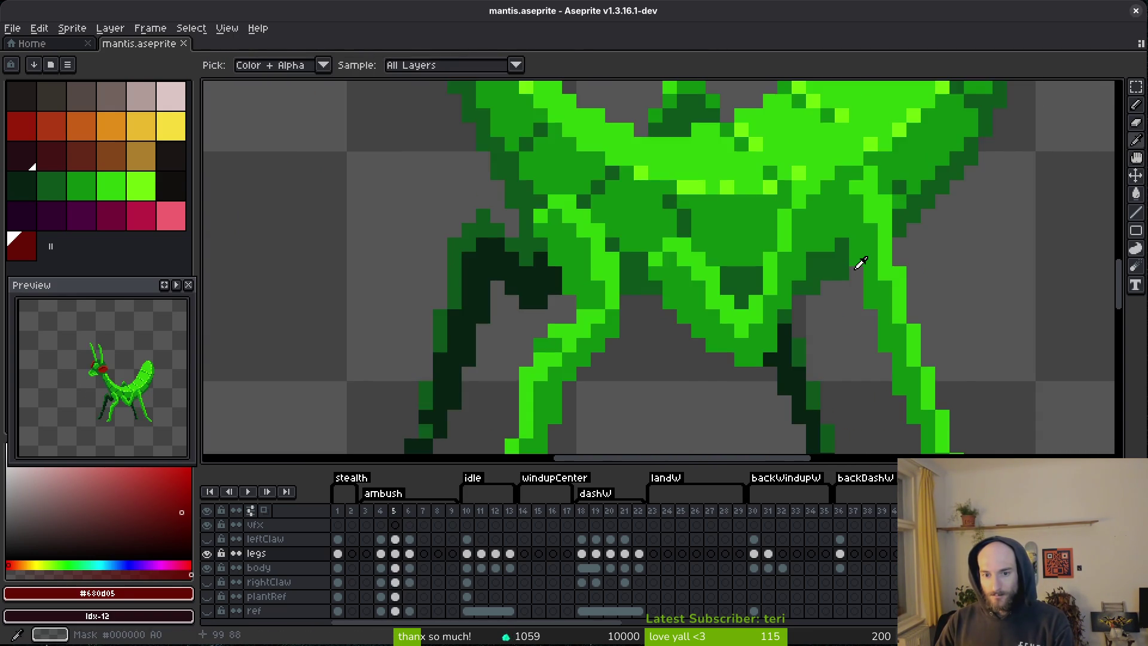
pyautogui.press('m')
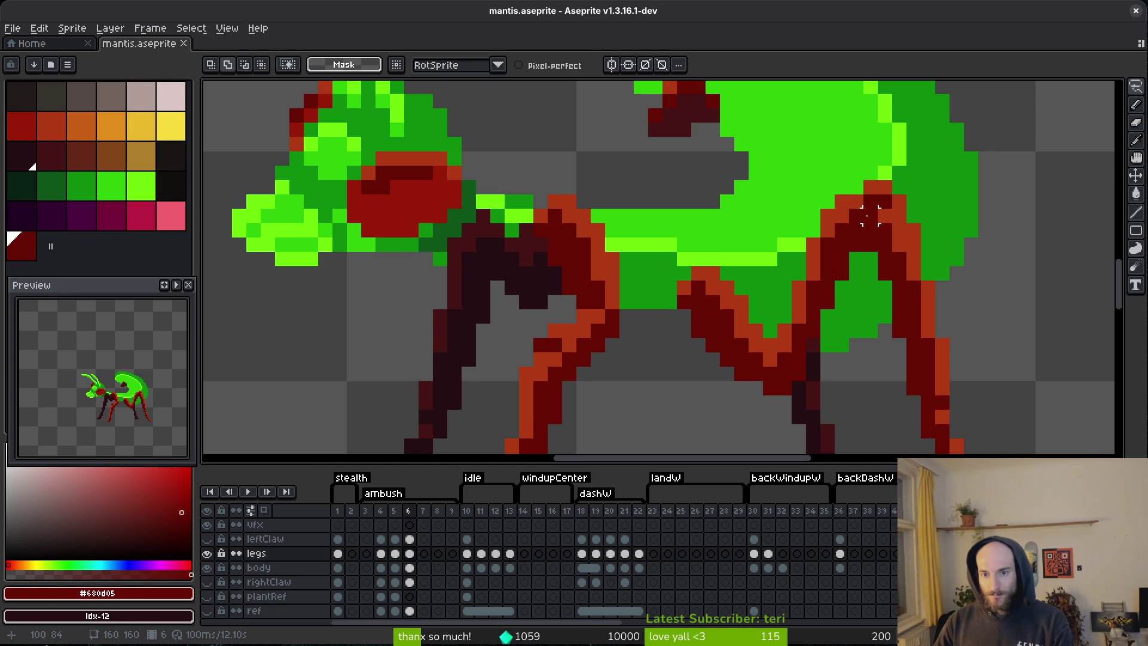
pyautogui.moveTo(908, 183); pyautogui.dragTo(913, 216)
pyautogui.moveTo(913, 272)
pyautogui.mouseDown()
pyautogui.moveTo(847, 353)
pyautogui.moveTo(780, 250)
pyautogui.moveTo(789, 179)
pyautogui.moveTo(909, 115)
pyautogui.moveTo(915, 266)
pyautogui.moveTo(916, 238)
pyautogui.mouseUp()
pyautogui.press('Left')
pyautogui.press('m')
# - Move the lower part of the rear leg down two pixels
pyautogui.moveTo(856, 202)
pyautogui.mouseDown()
pyautogui.moveTo(781, 251)
pyautogui.moveTo(784, 335)
pyautogui.mouseUp()
pyautogui.moveTo(810, 289); pyautogui.dragTo(825, 321)
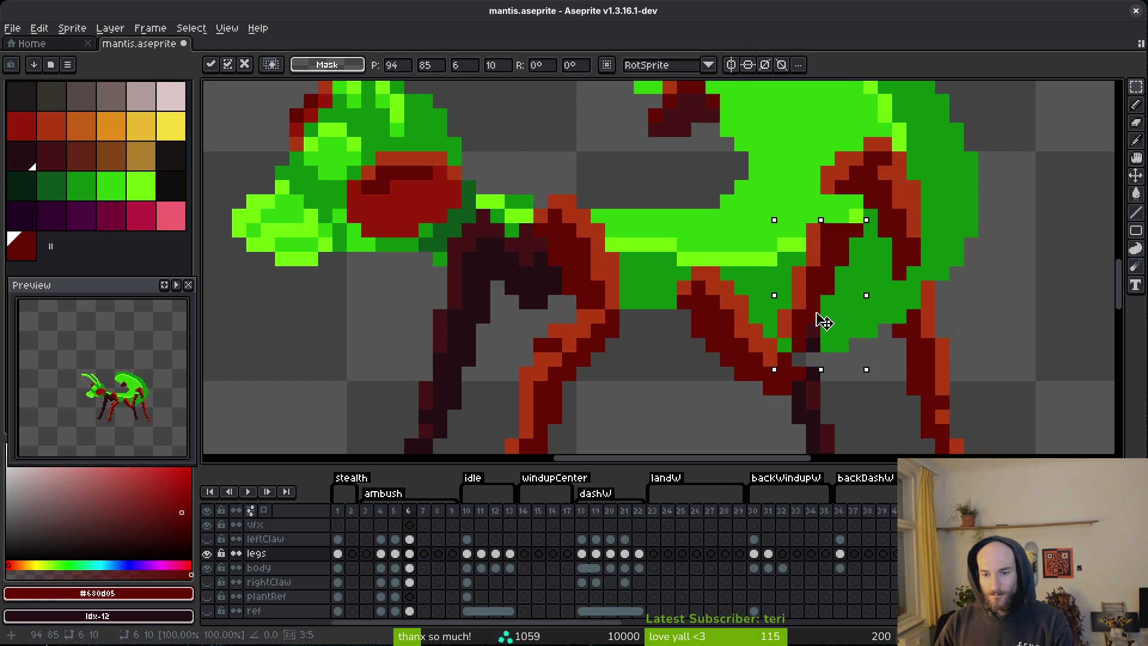
pyautogui.press('b')
# - Touch up the leg with orange and dark red pixels, extending it downward in dark red
pyautogui.keyDown('alt'); pyautogui.click(827, 192); pyautogui.keyUp('alt')
pyautogui.click(842, 228)
pyautogui.keyDown('alt'); pyautogui.click(843, 228); pyautogui.keyUp('alt')
pyautogui.click(842, 207)
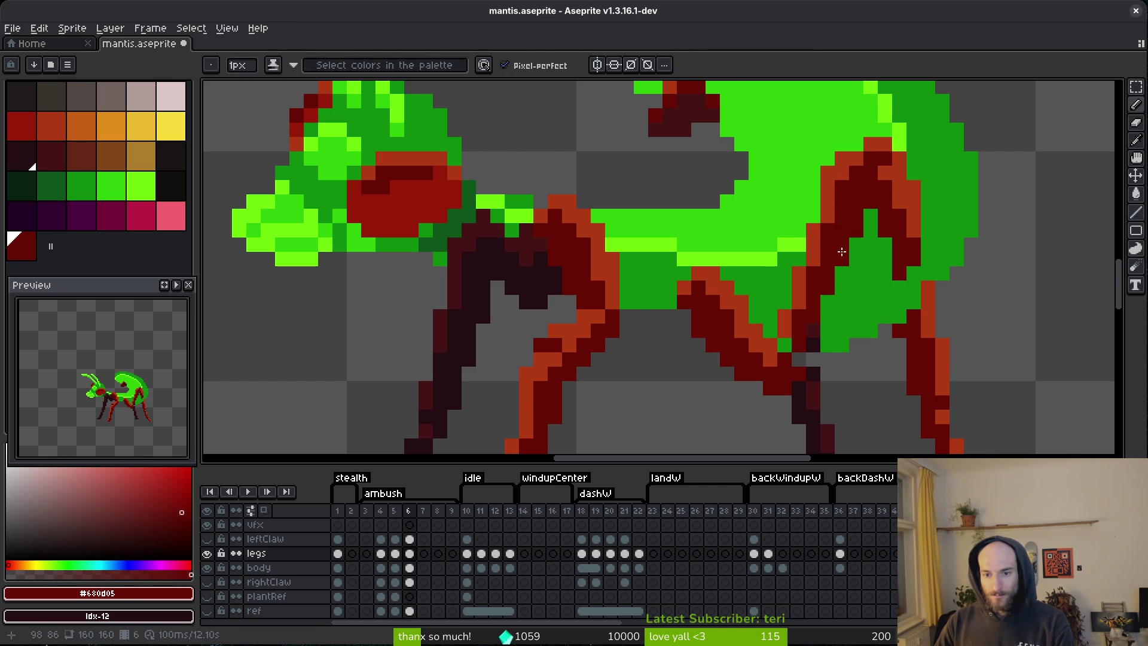
pyautogui.moveTo(828, 295); pyautogui.dragTo(818, 364)
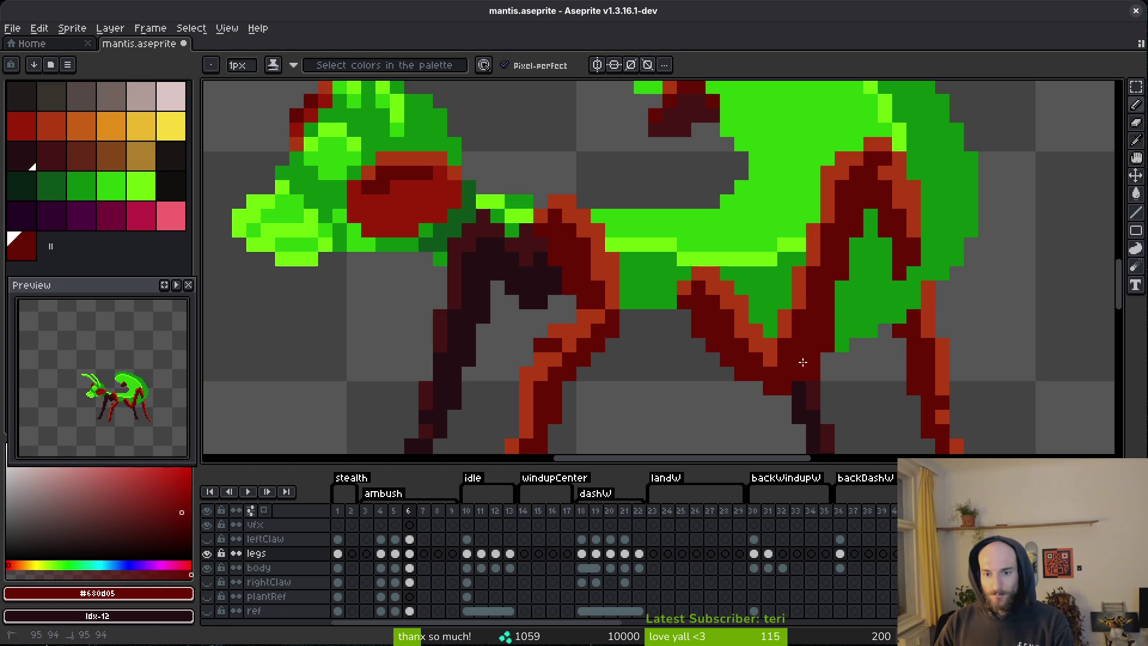
# - Compare the re-posed leg between frames 5 and 6, ending on frame 6
pyautogui.press('e')
pyautogui.scroll(-3, 828, 373)
pyautogui.press('Return')
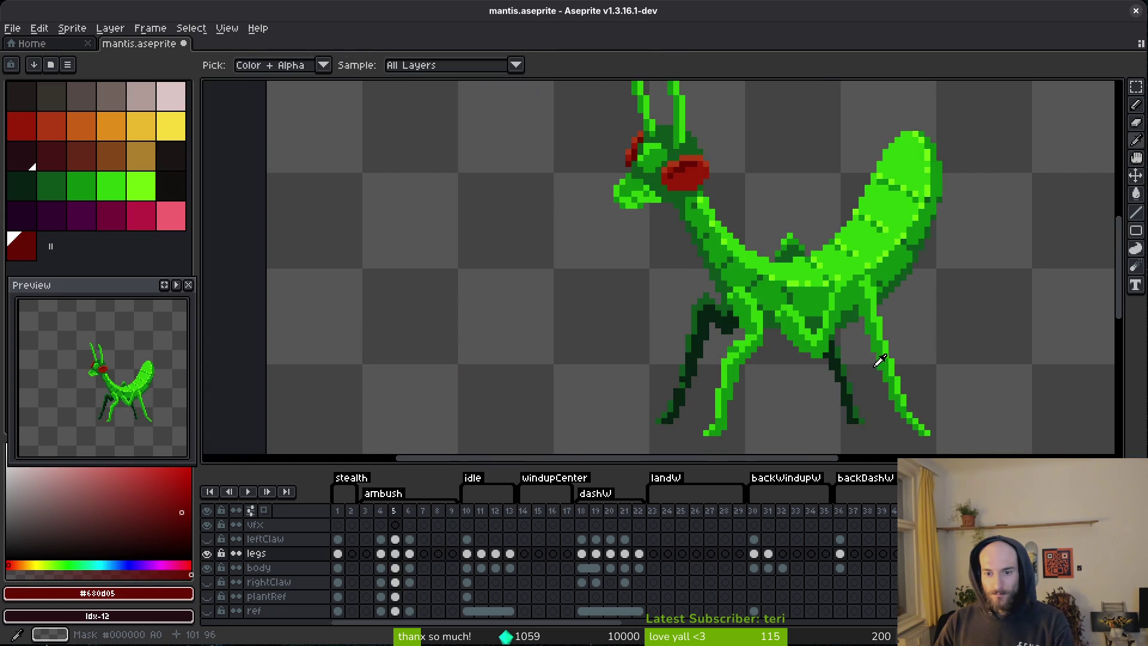
pyautogui.press('Right')
pyautogui.press('Left')
pyautogui.press('Right')
pyautogui.scroll(2, 895, 303)
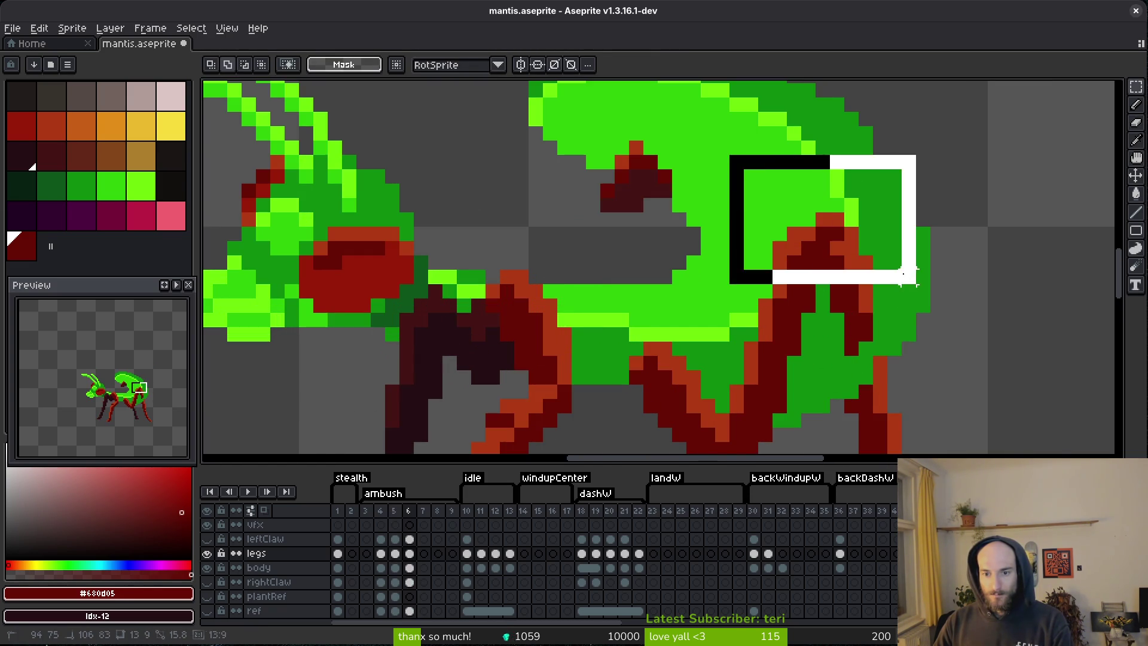
# - Save the mantis sprite file
pyautogui.hotkey('ctrl', 's')
pyautogui.scroll(-3, 864, 274)
pyautogui.scroll(4, 851, 330)
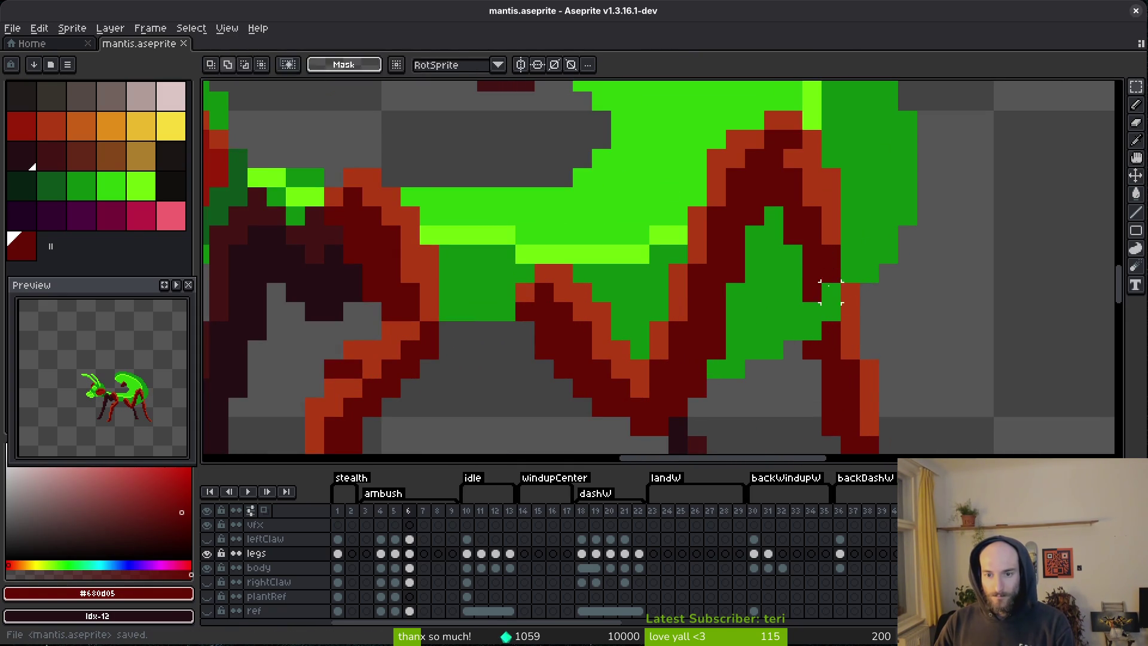
pyautogui.press('b')
pyautogui.scroll(-3, 837, 308)
pyautogui.scroll(3, 843, 311)
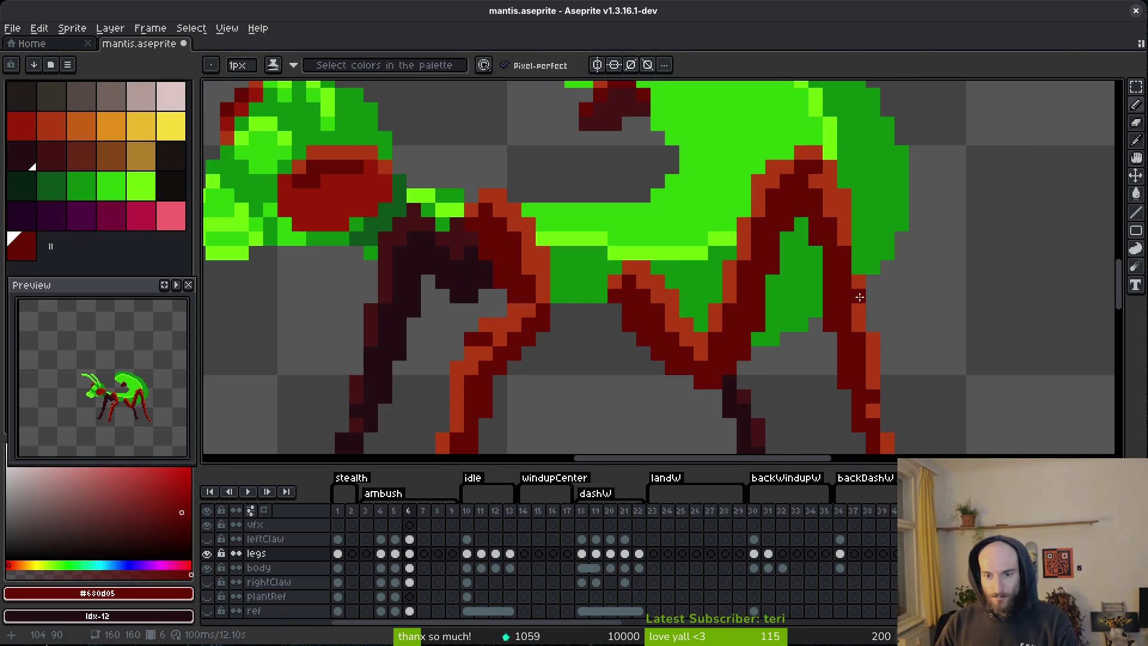
pyautogui.hotkey('ctrl', 's')
pyautogui.scroll(-3, 859, 296)
pyautogui.scroll(4, 852, 203)
# - Marquee-select the rear leg area on frame 6 and save again
pyautogui.press('m')
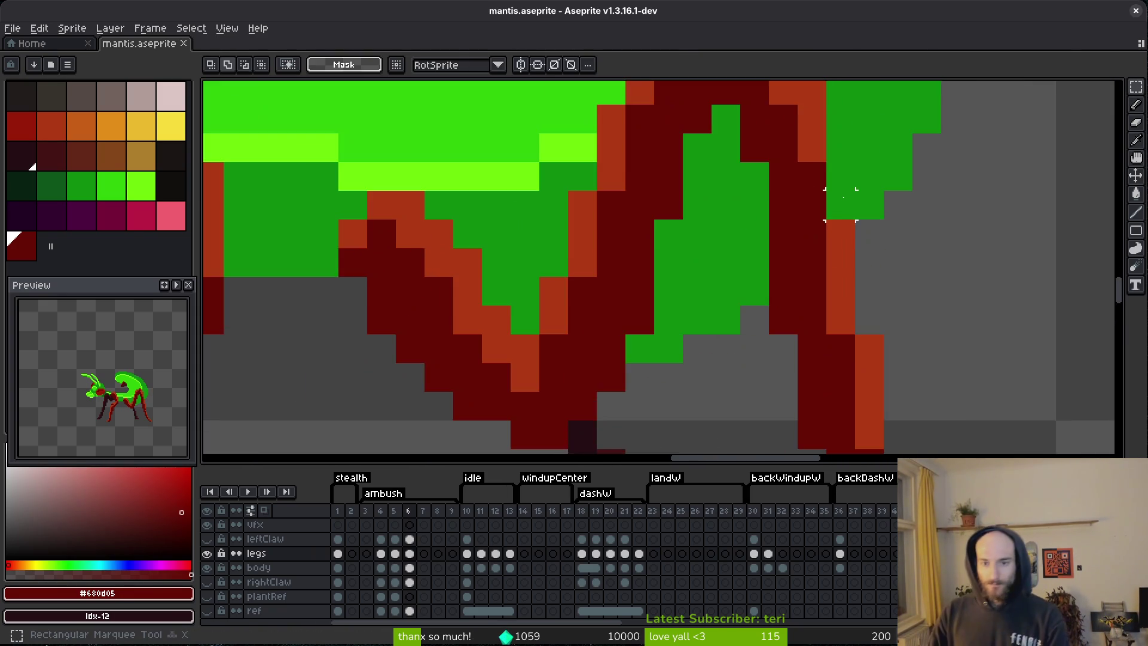
pyautogui.scroll(-2, 852, 204)
pyautogui.moveTo(676, 169)
pyautogui.mouseDown()
pyautogui.moveTo(756, 244)
pyautogui.moveTo(876, 325)
pyautogui.moveTo(880, 344)
pyautogui.mouseUp()
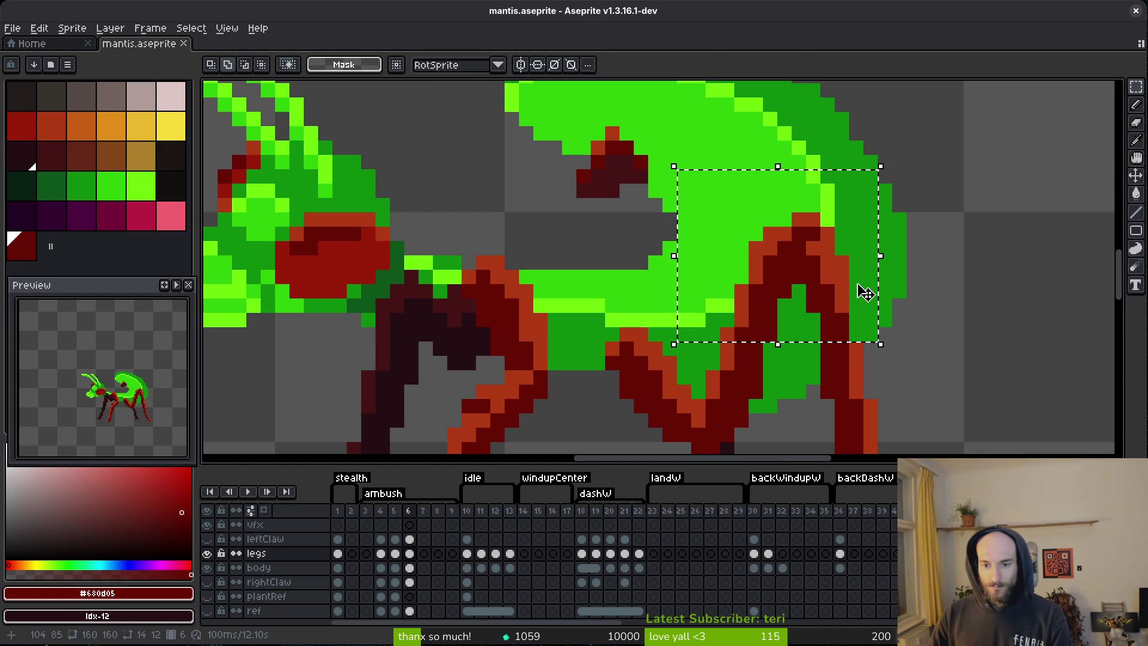
pyautogui.hotkey('ctrl', 's')
pyautogui.scroll(-3, 868, 299)
# - Flip back and forth between frames 5 and 6 to compare leg poses, ending on frame 6
pyautogui.press('Left')
pyautogui.scroll(3, 867, 293)
pyautogui.press('i')
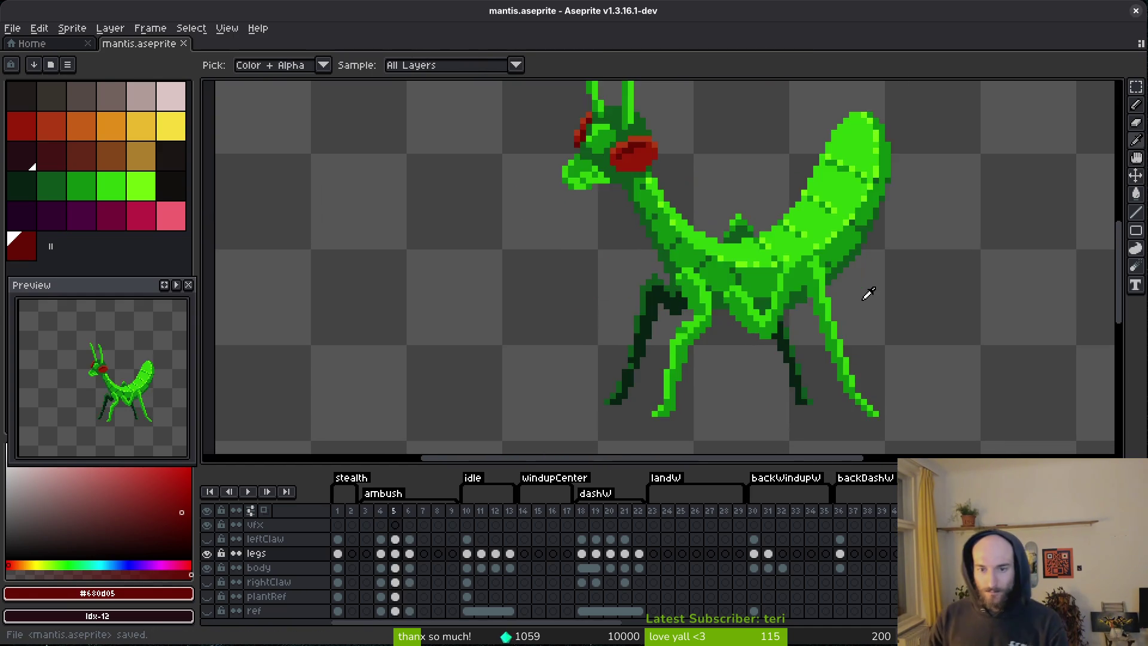
pyautogui.press('Right')
pyautogui.press('Left')
pyautogui.press('Right')
pyautogui.press('Left')
pyautogui.press('Right')
pyautogui.press('Left')
pyautogui.press('Right')
pyautogui.press('Left')
pyautogui.press('Right')
pyautogui.press('Left')
pyautogui.press('Right')
pyautogui.press('Left')
pyautogui.press('Right')
pyautogui.press('Left')
pyautogui.press('Right')
# - Paint a green pixel by the rear leg dark red
pyautogui.press('m')
pyautogui.scroll(3, 809, 278)
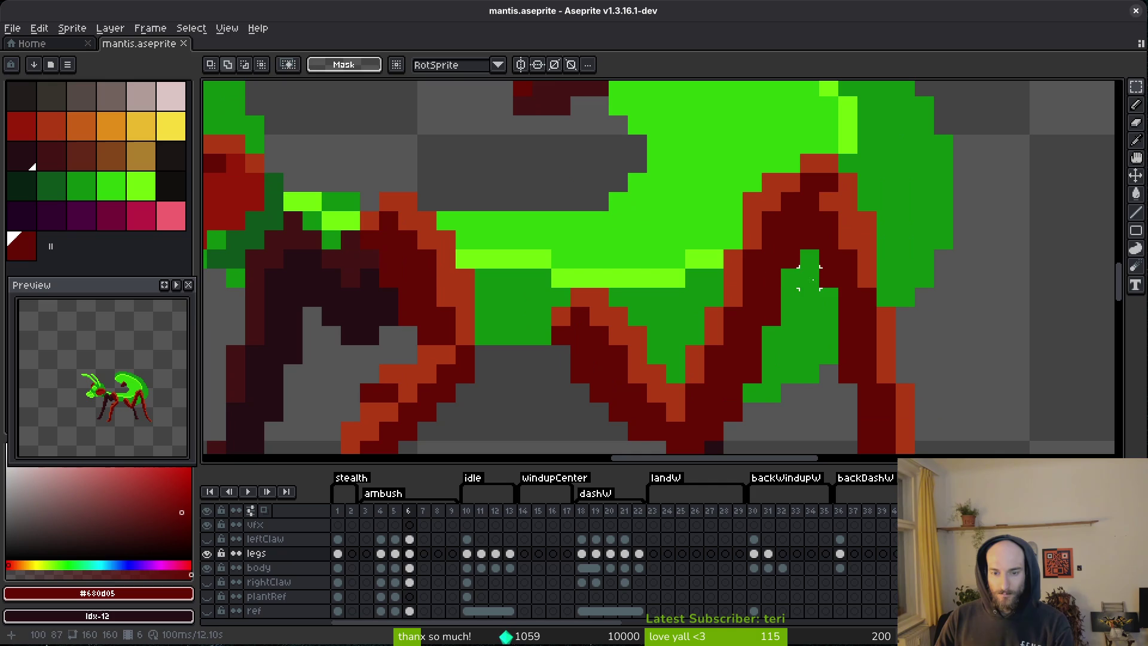
pyautogui.press('f')
pyautogui.moveTo(775, 333); pyautogui.dragTo(748, 295)
pyautogui.click(721, 359)
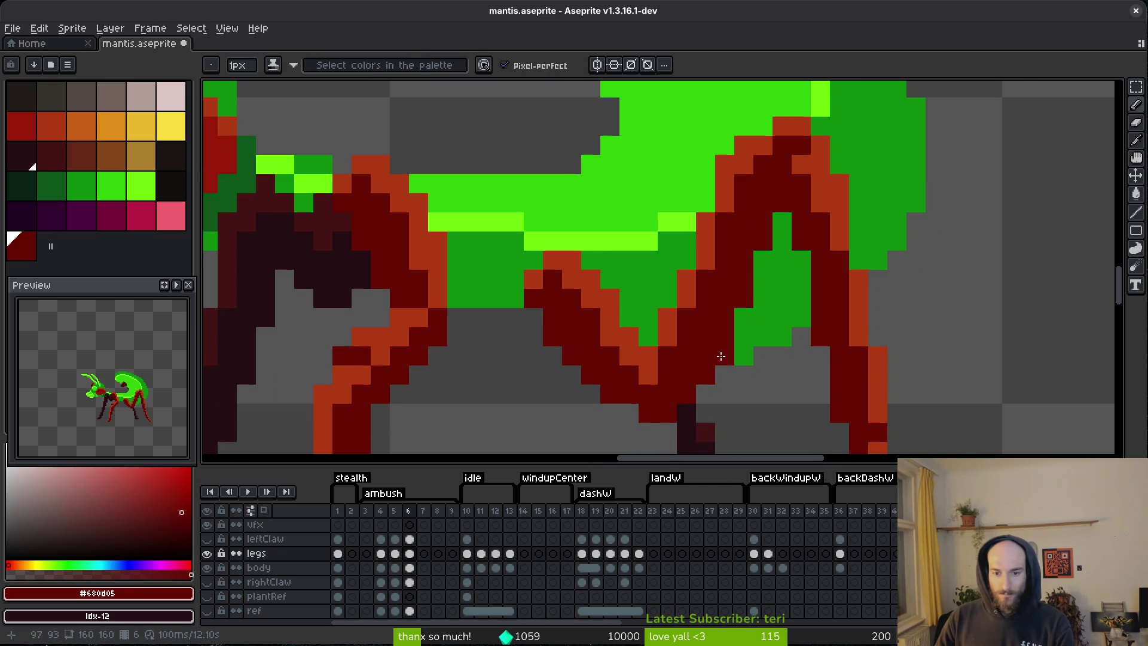
# - Lasso part of the rear leg, shift it one pixel right, and deselect
pyautogui.press('q')
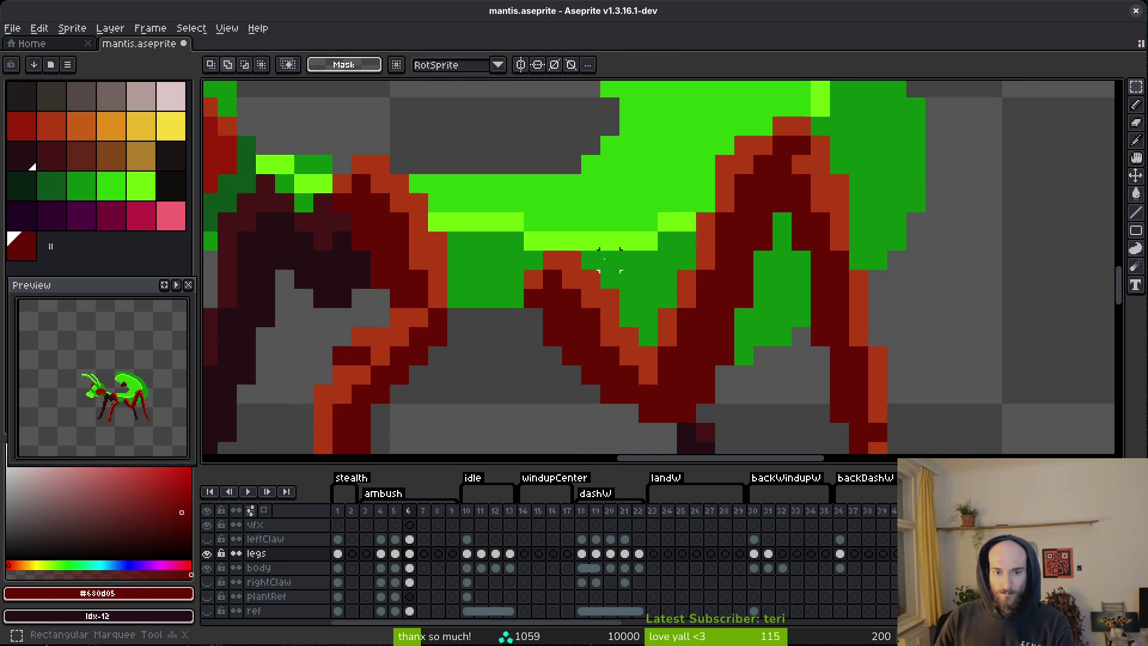
pyautogui.moveTo(714, 147)
pyautogui.mouseDown()
pyautogui.moveTo(514, 281)
pyautogui.moveTo(699, 418)
pyautogui.moveTo(761, 191)
pyautogui.moveTo(717, 150)
pyautogui.mouseUp()
pyautogui.moveTo(686, 226); pyautogui.dragTo(708, 231)
pyautogui.hotkey('ctrl', 'd')
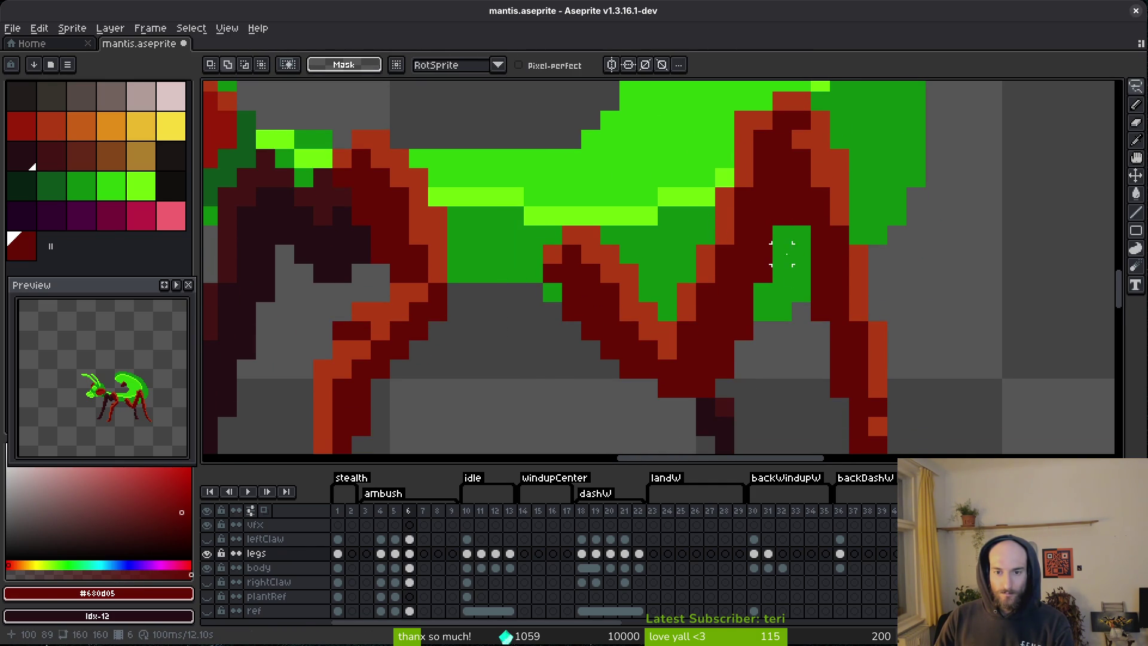
pyautogui.scroll(-2, 777, 251)
pyautogui.press('b')
# - Lighten a knee pixel of the rear leg to orange and save the sprite
pyautogui.scroll(-3, 771, 245)
pyautogui.scroll(1, 786, 284)
pyautogui.scroll(2, 755, 202)
pyautogui.scroll(-1, 769, 202)
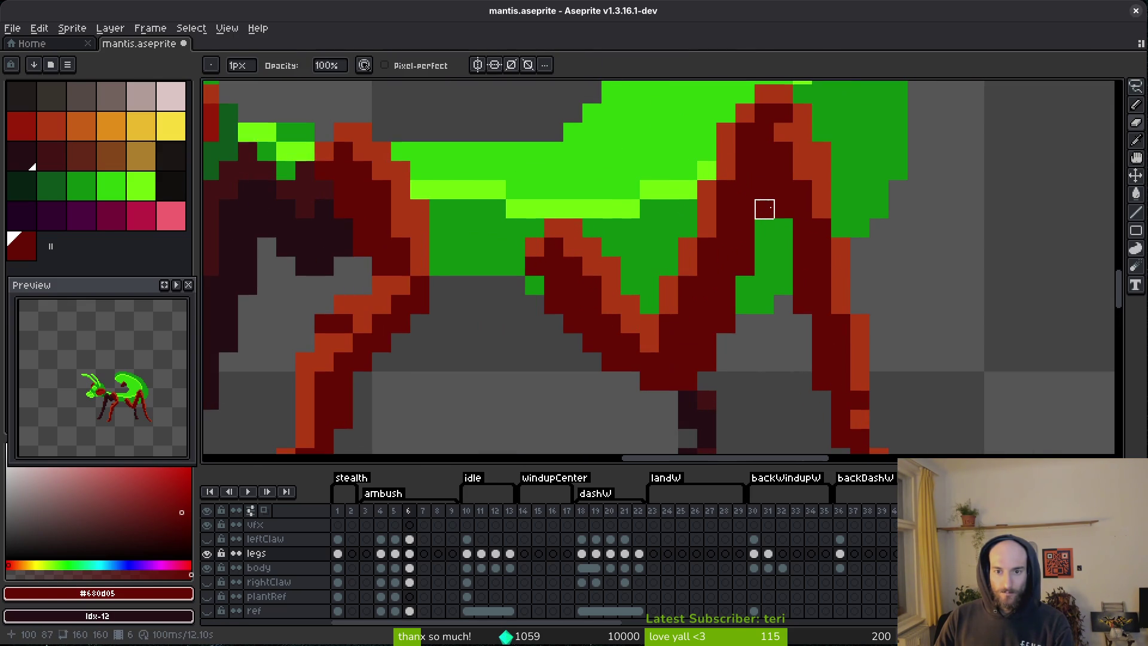
pyautogui.click(761, 115)
pyautogui.scroll(-4, 791, 215)
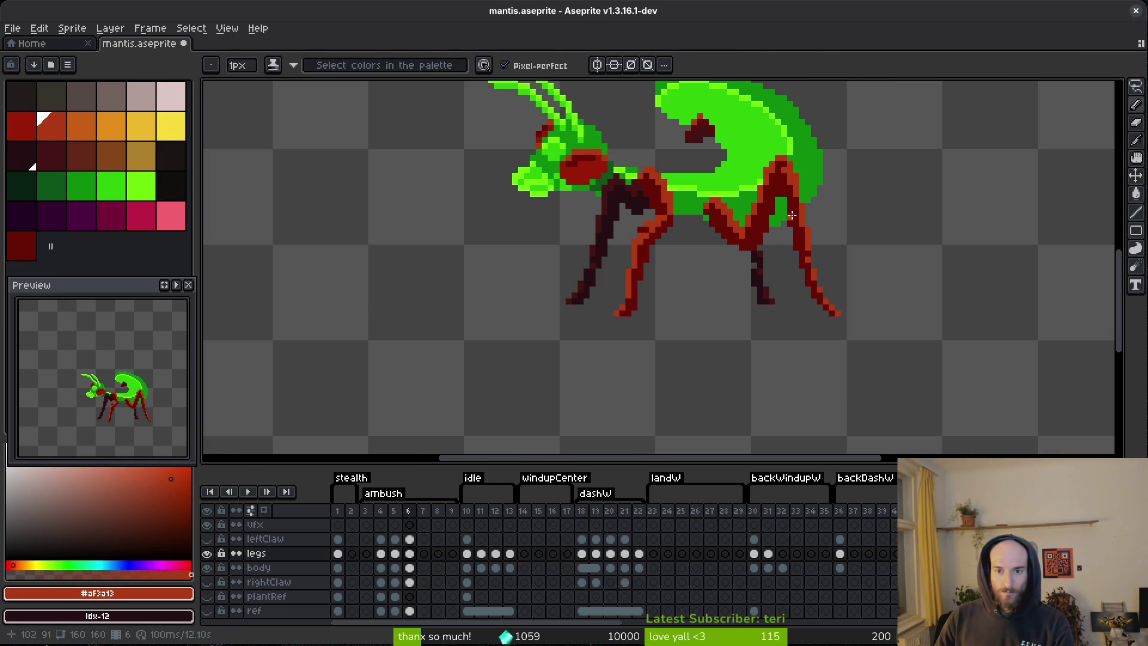
pyautogui.hotkey('ctrl', 's')
pyautogui.scroll(3, 747, 287)
pyautogui.scroll(-3, 740, 335)
pyautogui.hotkey('ctrl', 's')
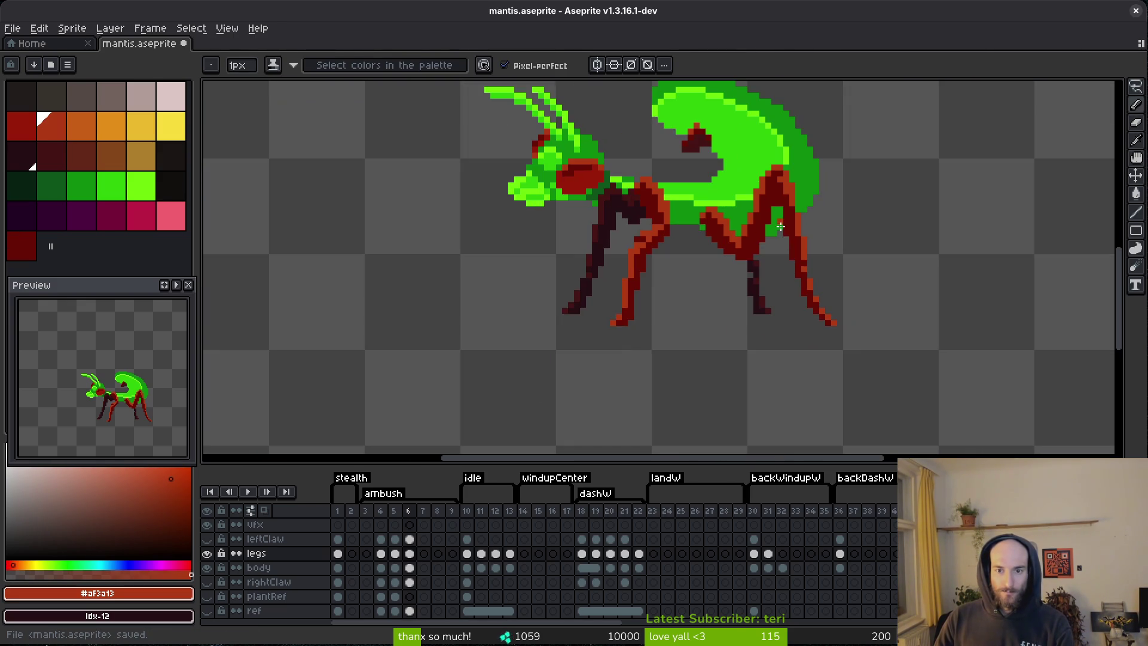
pyautogui.scroll(3, 777, 246)
# - Switch between the eraser and pencil on the leg, then save the sprite
pyautogui.scroll(-3, 782, 214)
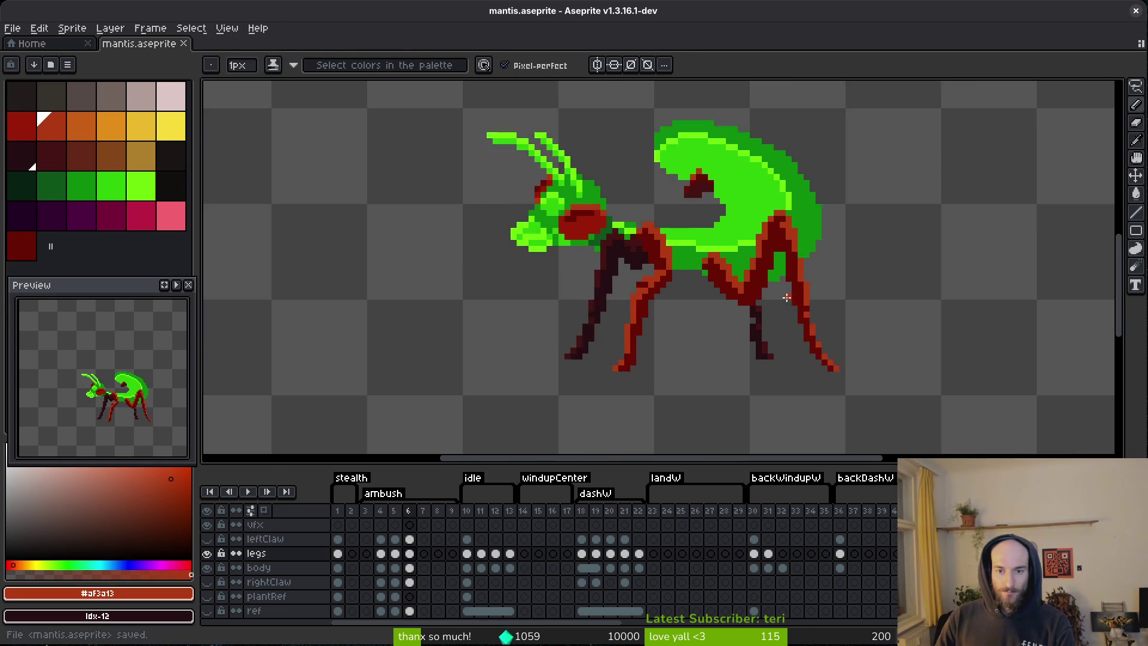
pyautogui.scroll(2, 776, 296)
pyautogui.scroll(2, 776, 296)
pyautogui.press('e')
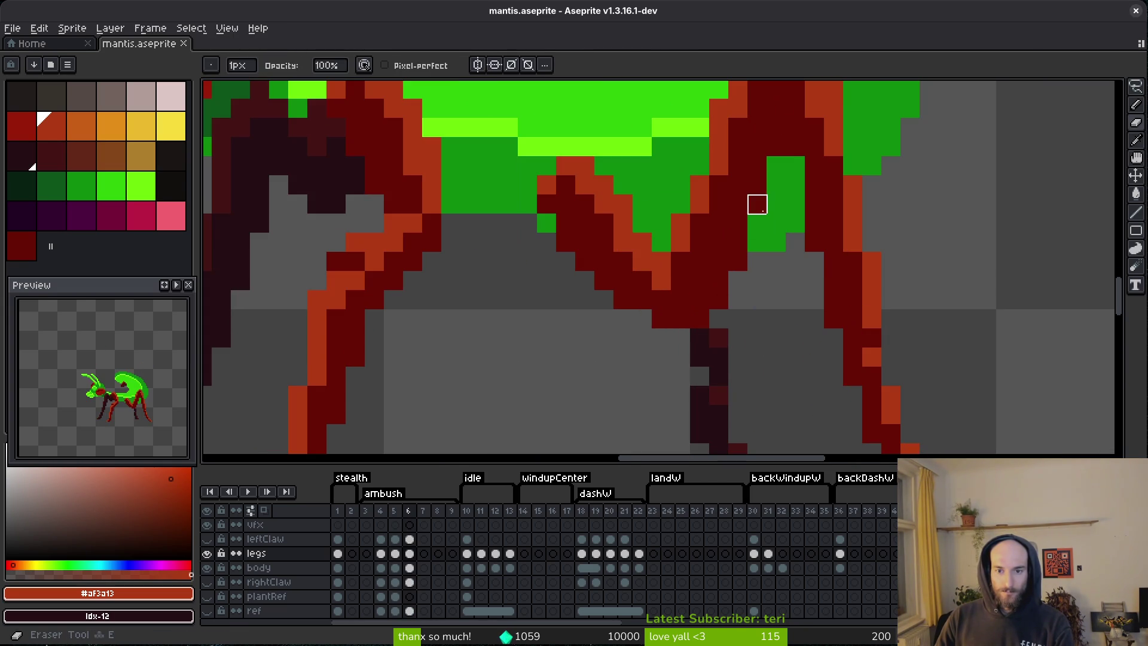
pyautogui.press('f')
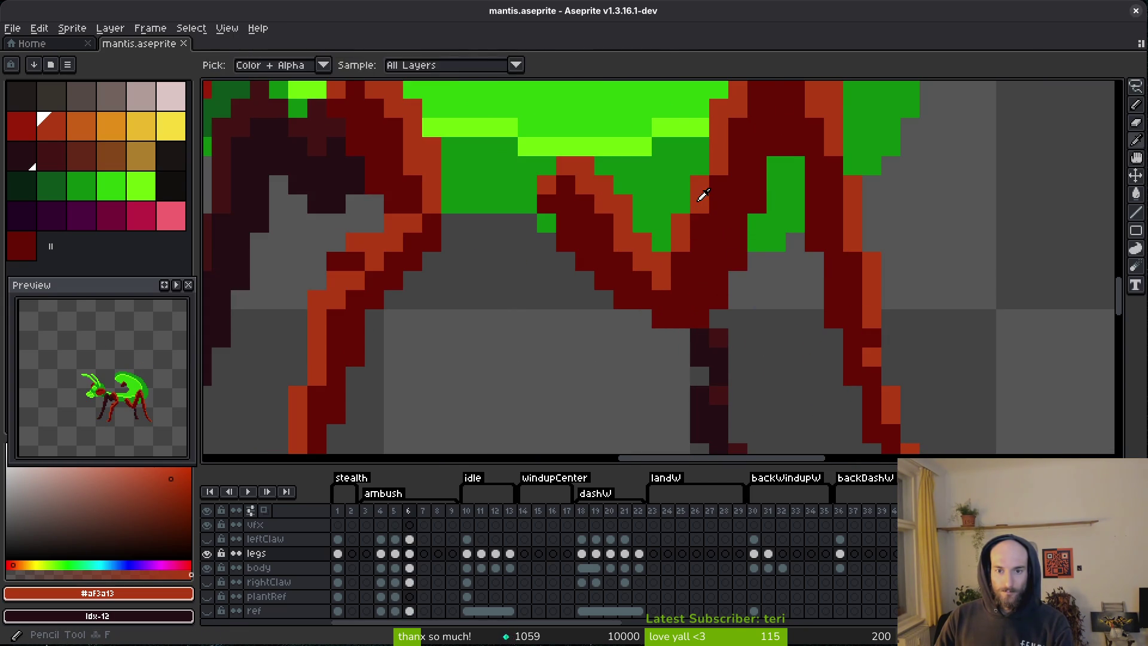
pyautogui.press('e')
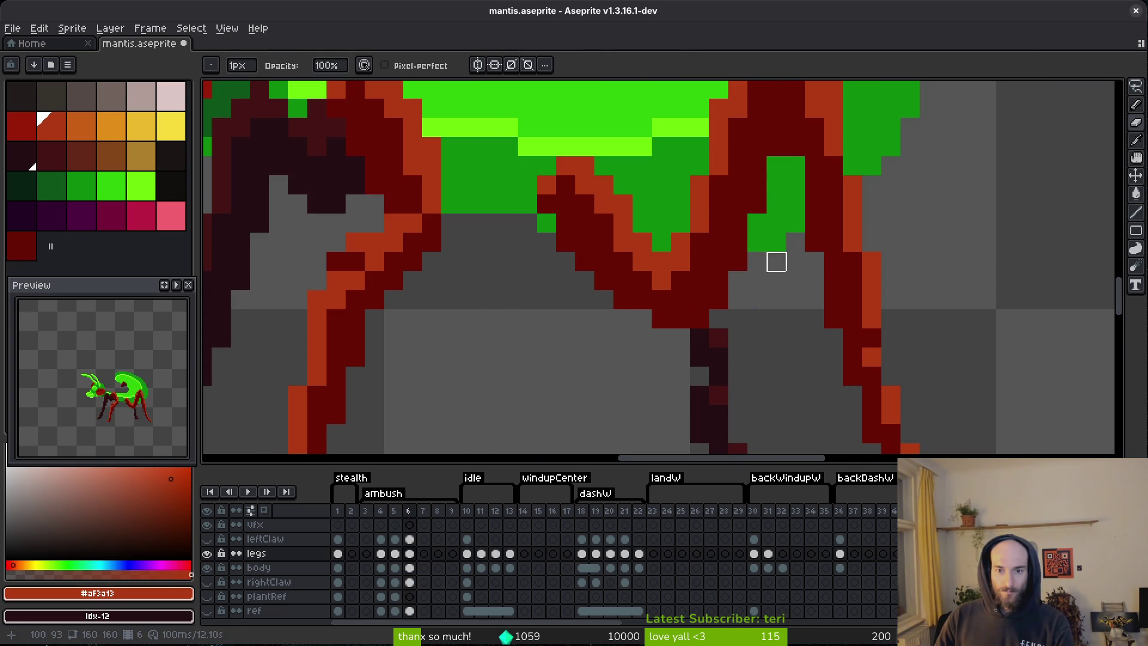
pyautogui.scroll(-3, 776, 261)
pyautogui.scroll(5, 786, 269)
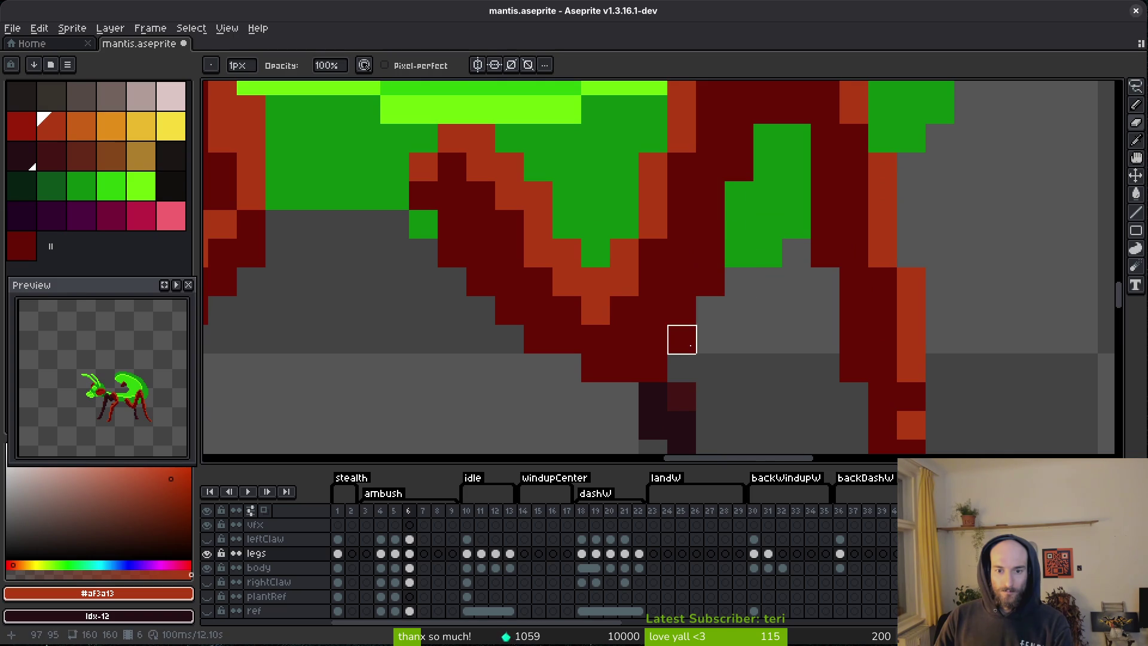
pyautogui.scroll(-3, 710, 282)
pyautogui.hotkey('ctrl', 's')
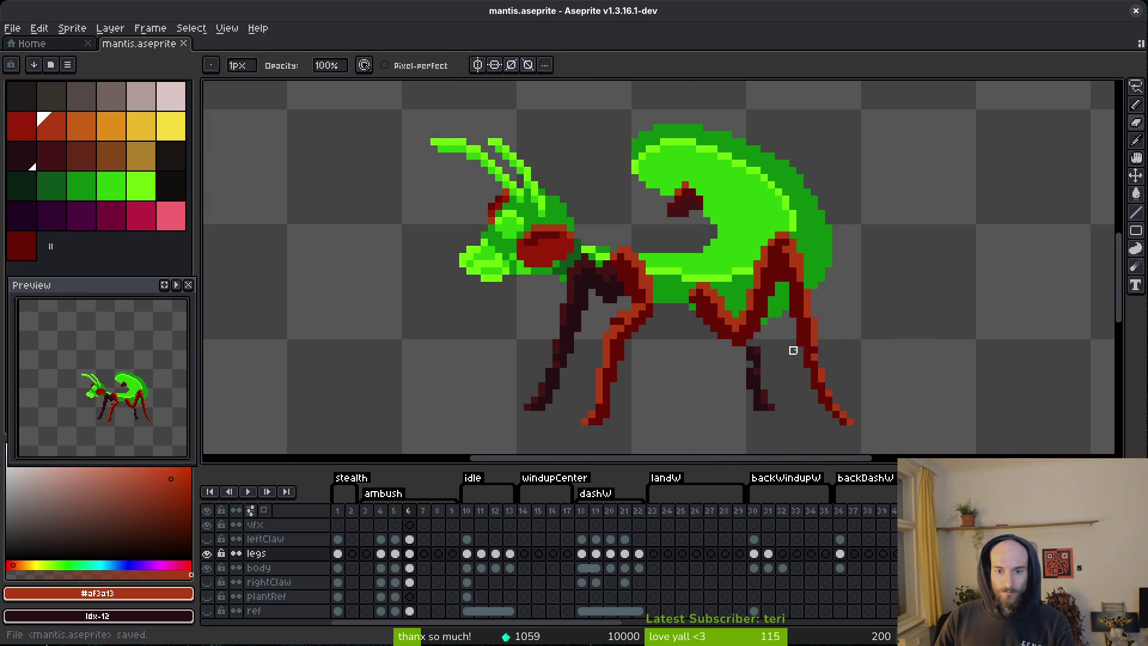
# - Sample the dark red leg colour #680d05 from the canvas for painting
pyautogui.press('i')
pyautogui.scroll(-1, 792, 348)
pyautogui.press('b')
pyautogui.scroll(4, 746, 341)
pyautogui.keyDown('alt'); pyautogui.click(721, 291); pyautogui.keyUp('alt')
pyautogui.scroll(-3, 720, 291)
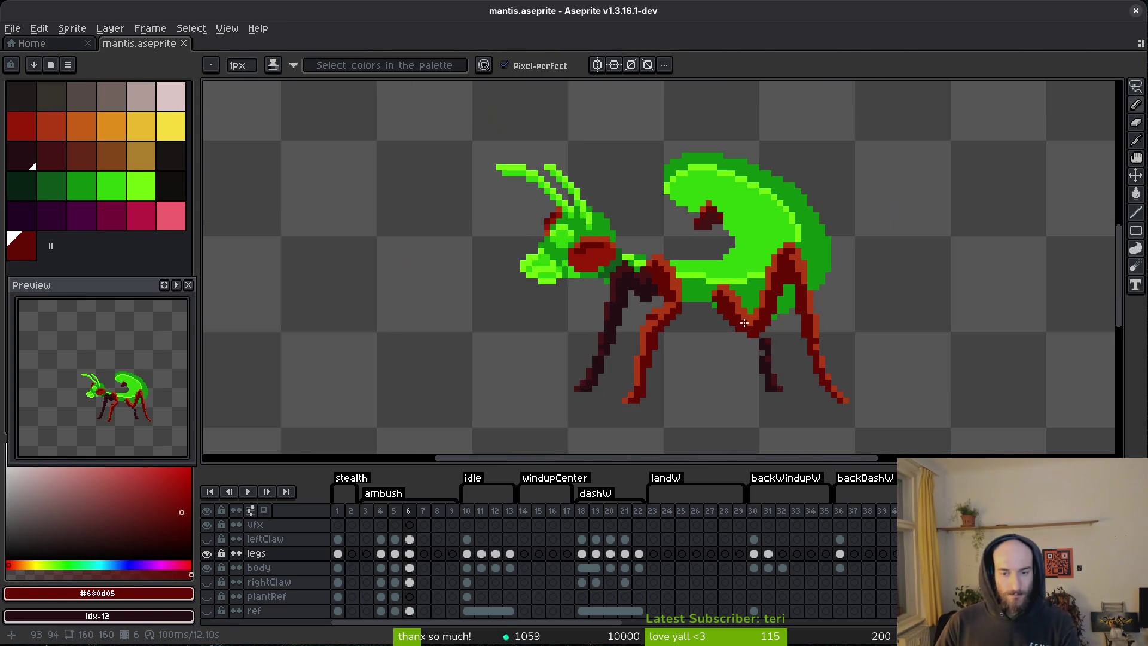
pyautogui.scroll(2, 752, 327)
pyautogui.scroll(1, 752, 327)
# - Nudge the leg joint down one pixel using a rectangular selection
pyautogui.press('m')
pyautogui.moveTo(652, 212)
pyautogui.mouseDown()
pyautogui.moveTo(739, 257)
pyautogui.moveTo(717, 259)
pyautogui.mouseUp()
pyautogui.hotkey('ctrl', 'd')
pyautogui.hotkey('ctrl', 's')
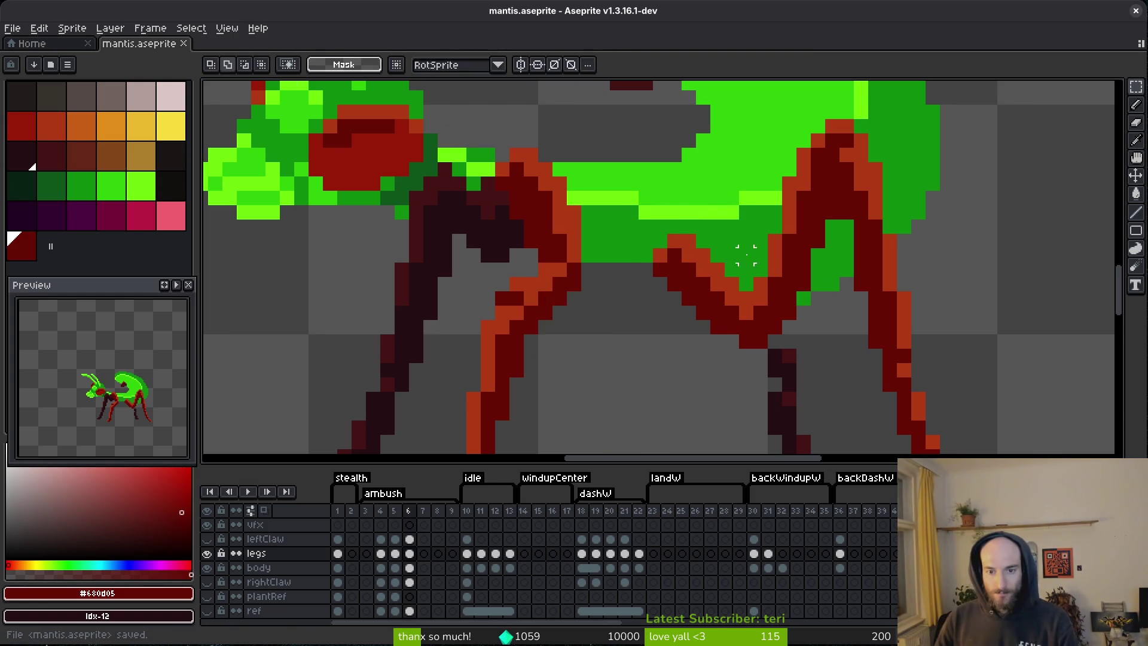
pyautogui.scroll(-3, 747, 258)
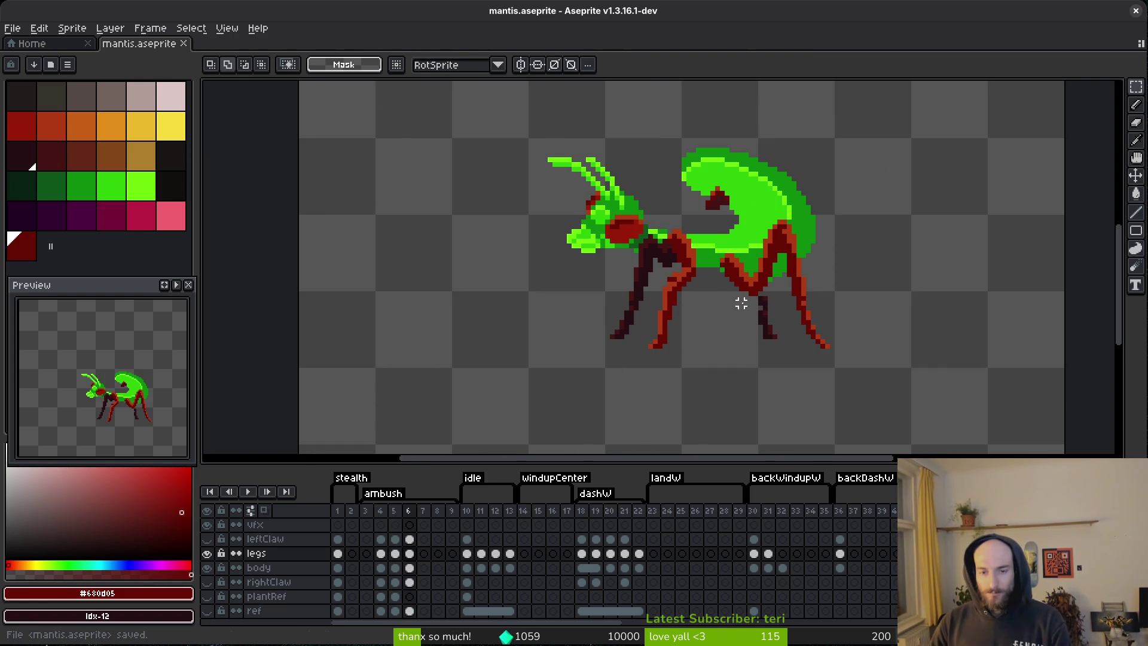
pyautogui.scroll(-1, 741, 303)
# - Compare the red-legged ambush frame against the green mantis frame
pyautogui.press('Left')
pyautogui.press('Right')
pyautogui.press('Left')
pyautogui.press('Right')
pyautogui.press('Left')
pyautogui.press('Right')
pyautogui.press('Left')
pyautogui.press('Right')
pyautogui.press('Left')
pyautogui.press('Right')
pyautogui.scroll(2, 737, 293)
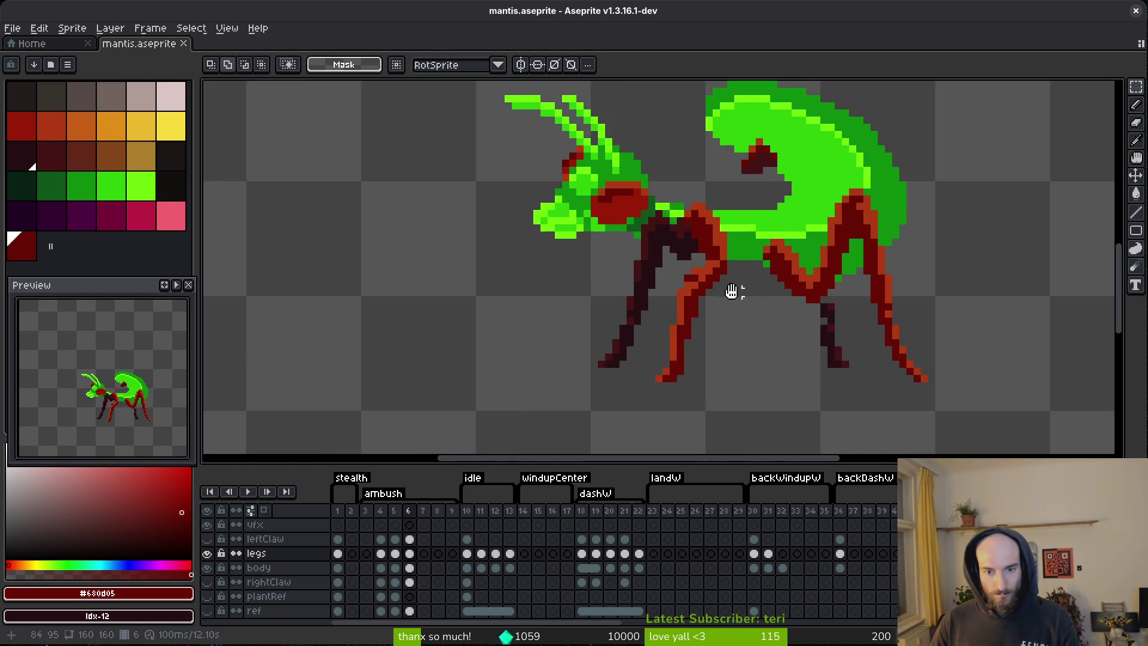
pyautogui.scroll(1, 726, 287)
# - Lasso the orange leg, rotate it about -44°, and shift it one pixel left
pyautogui.press('q')
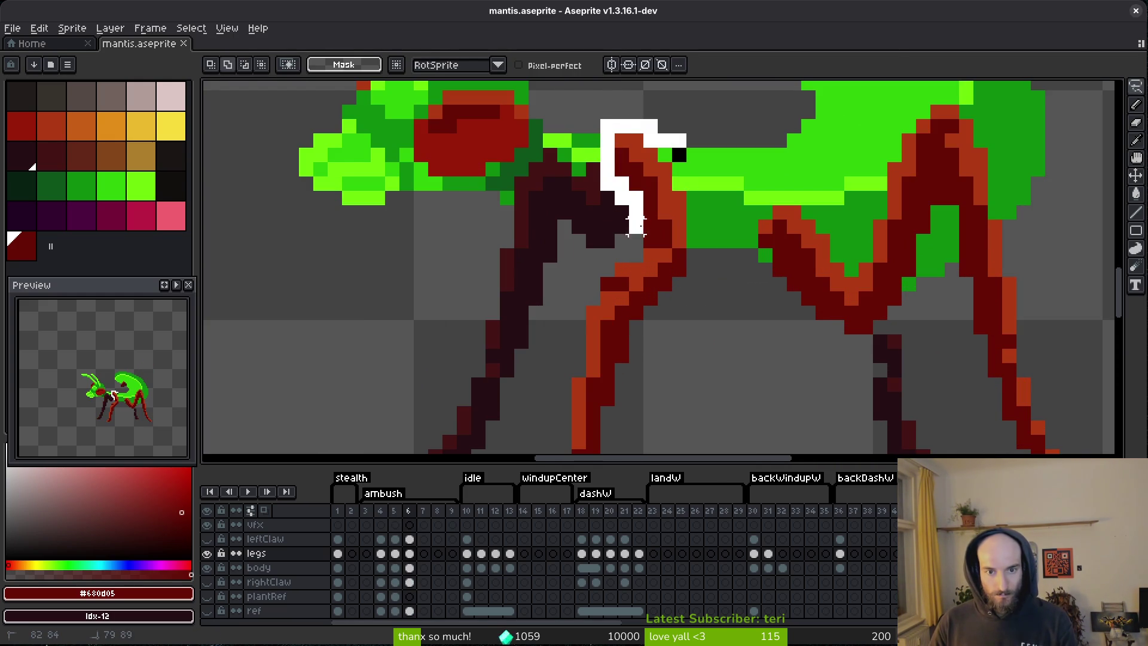
pyautogui.moveTo(679, 298); pyautogui.dragTo(681, 214)
pyautogui.moveTo(708, 95)
pyautogui.mouseDown()
pyautogui.moveTo(725, 120)
pyautogui.moveTo(687, 197)
pyautogui.moveTo(736, 269)
pyautogui.mouseUp()
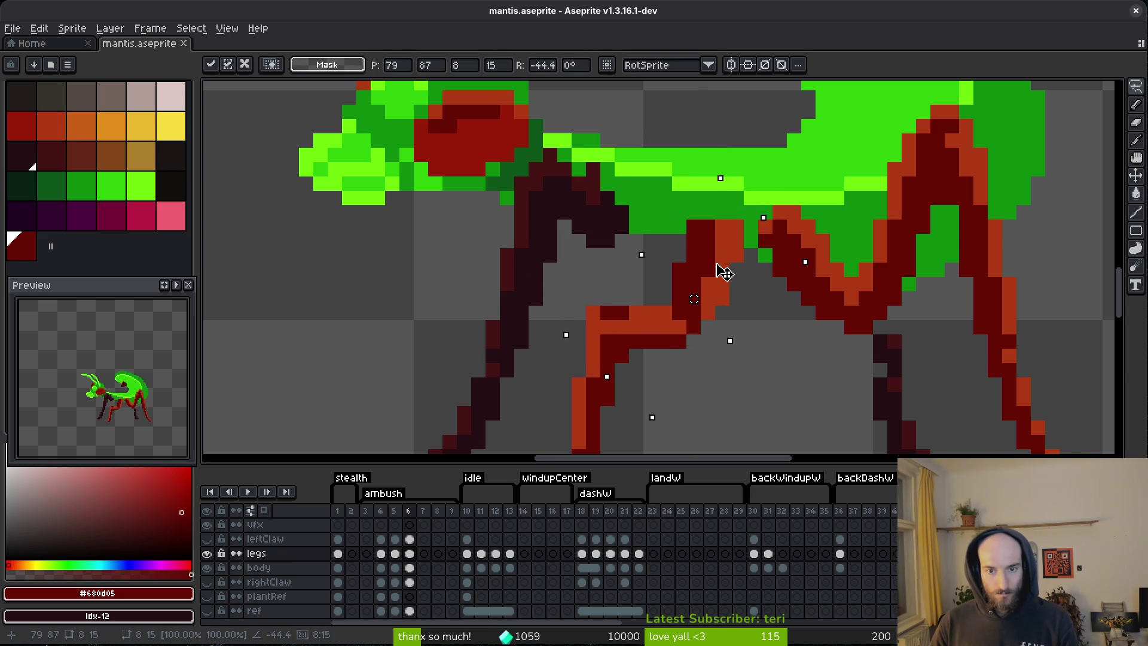
pyautogui.press('Left')
pyautogui.hotkey('ctrl', 'd')
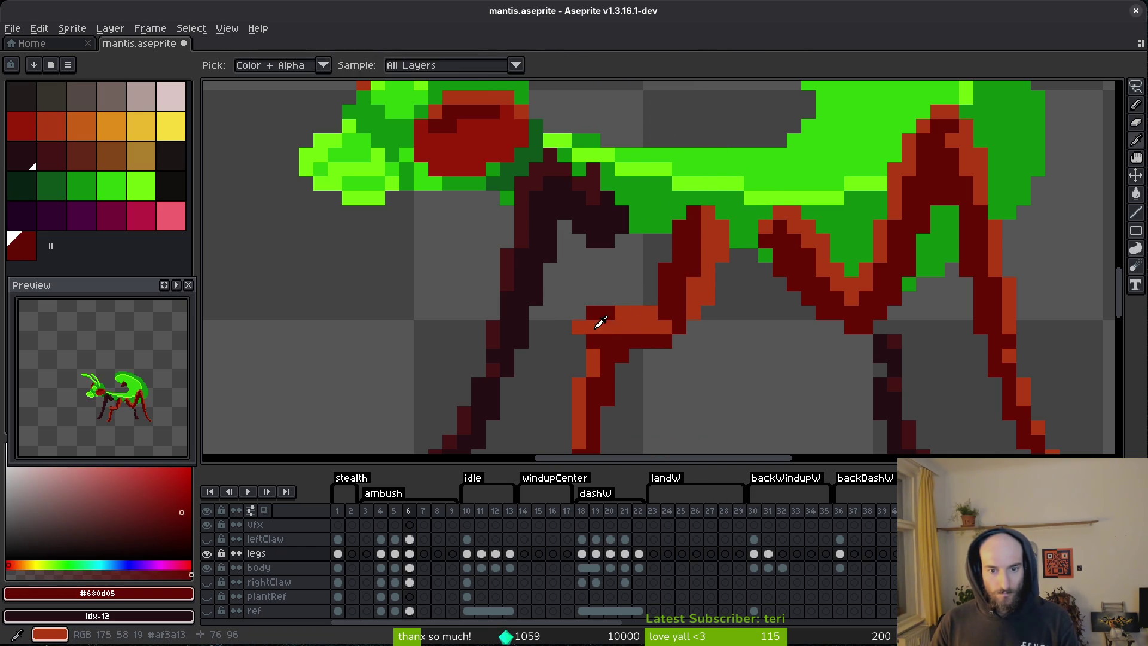
pyautogui.moveTo(579, 325); pyautogui.dragTo(611, 283)
# - Shift the lower strip of the orange leg one pixel left
pyautogui.press('i')
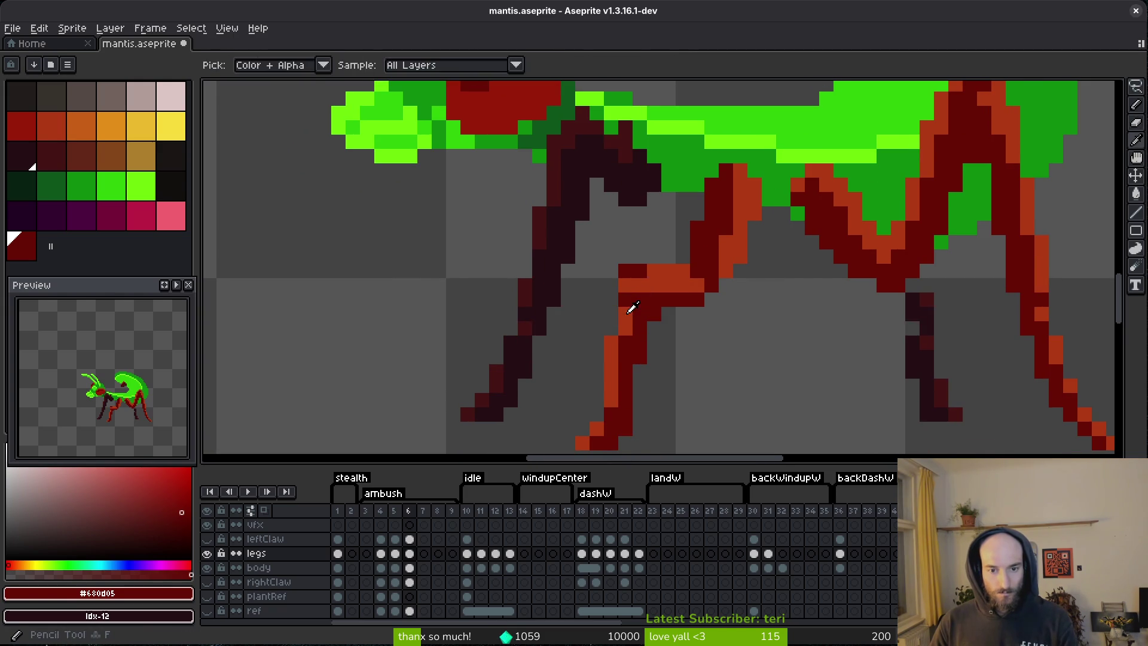
pyautogui.click(622, 308)
pyautogui.scroll(-3, 664, 326)
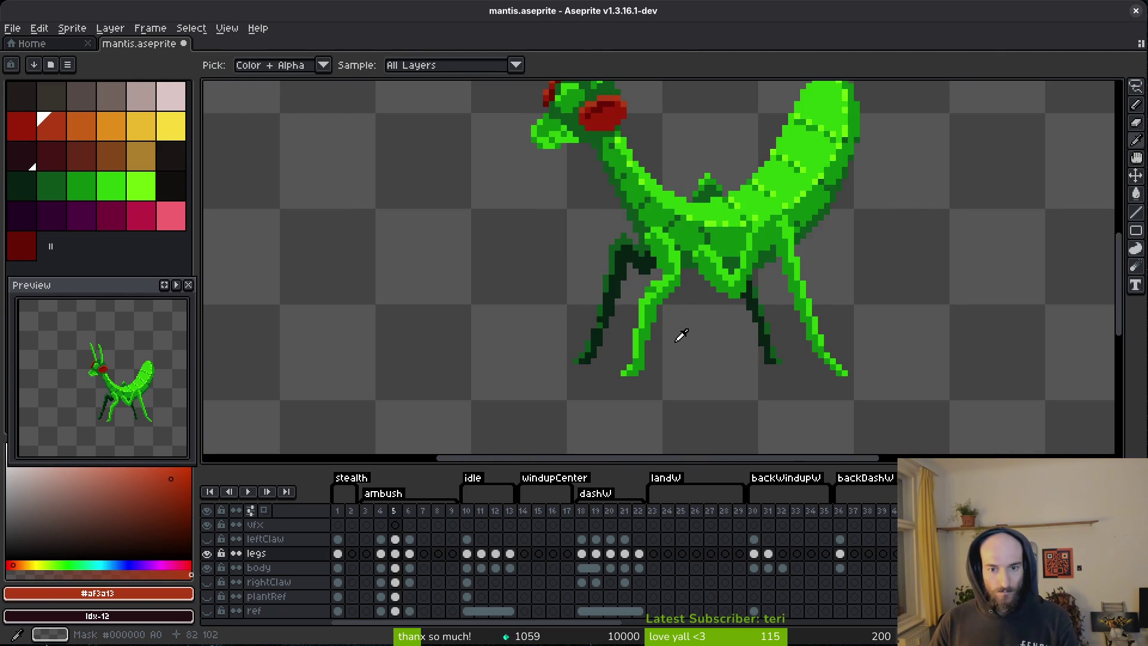
pyautogui.press('b')
pyautogui.scroll(3, 652, 331)
pyautogui.press('m')
pyautogui.scroll(-2, 653, 321)
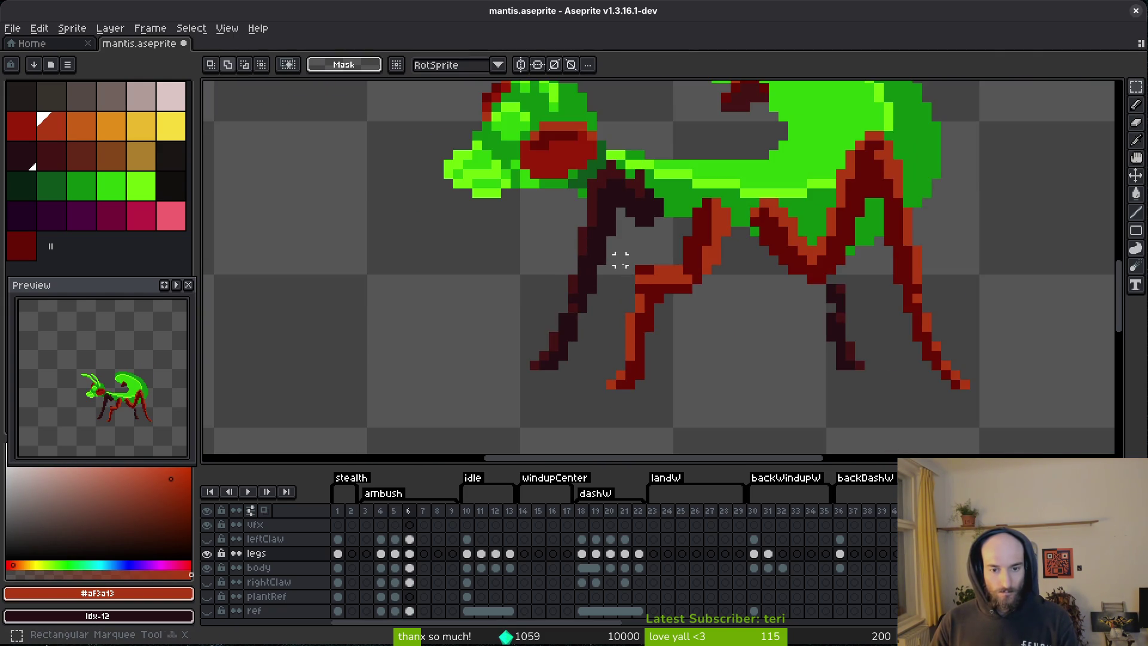
pyautogui.scroll(4, 617, 266)
pyautogui.moveTo(660, 391)
pyautogui.mouseDown()
pyautogui.moveTo(639, 209)
pyautogui.moveTo(620, 173)
pyautogui.mouseUp()
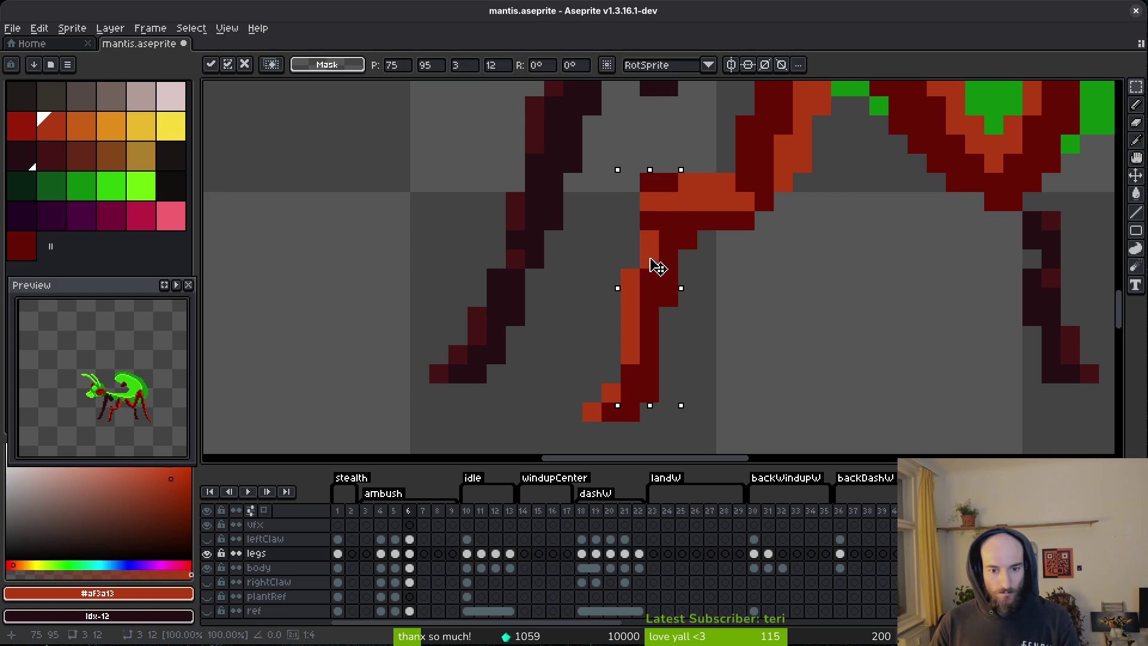
pyautogui.moveTo(653, 263); pyautogui.dragTo(640, 269)
pyautogui.press('Return')
pyautogui.press('i')
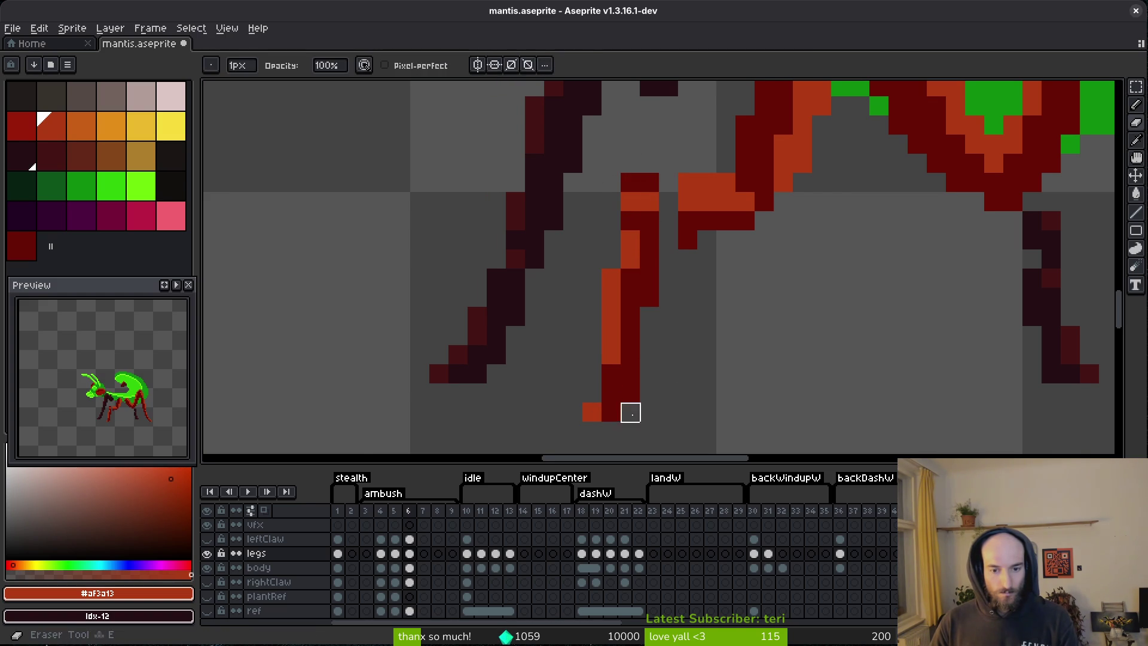
# - Fill in the foot of the orange leg with the sampled orange colour
pyautogui.scroll(-2, 657, 394)
pyautogui.press(',')
pyautogui.press('.')
pyautogui.press(',')
pyautogui.press('.')
pyautogui.scroll(2, 679, 392)
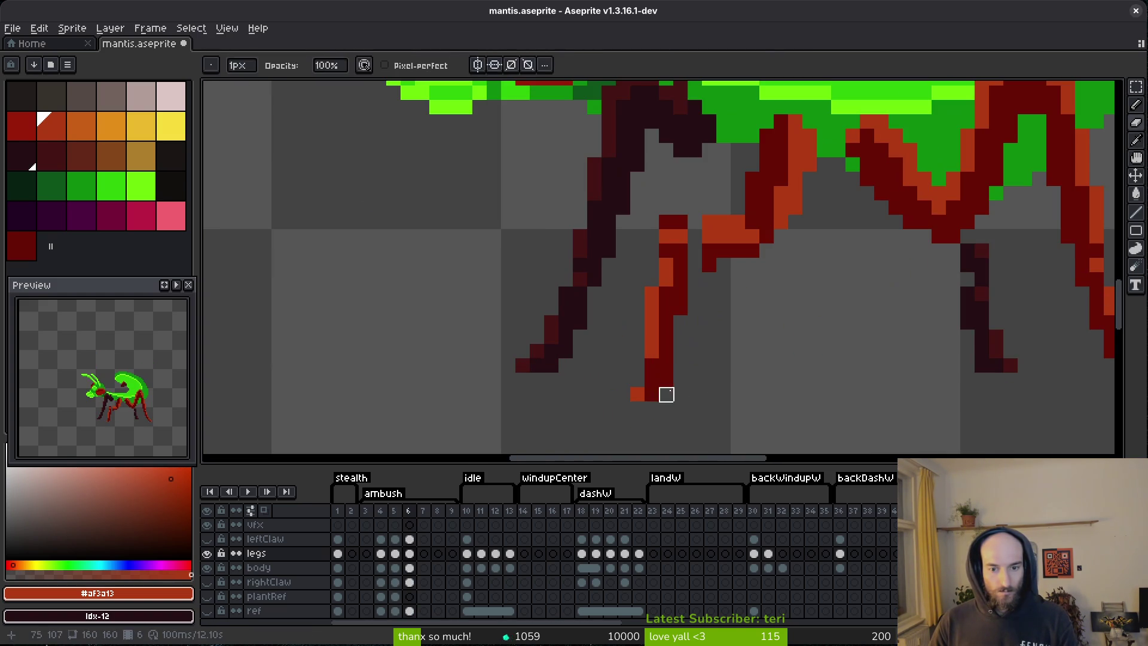
pyautogui.click(679, 392)
pyautogui.press('b')
pyautogui.keyDown('alt'); pyautogui.click(635, 392); pyautogui.keyUp('alt')
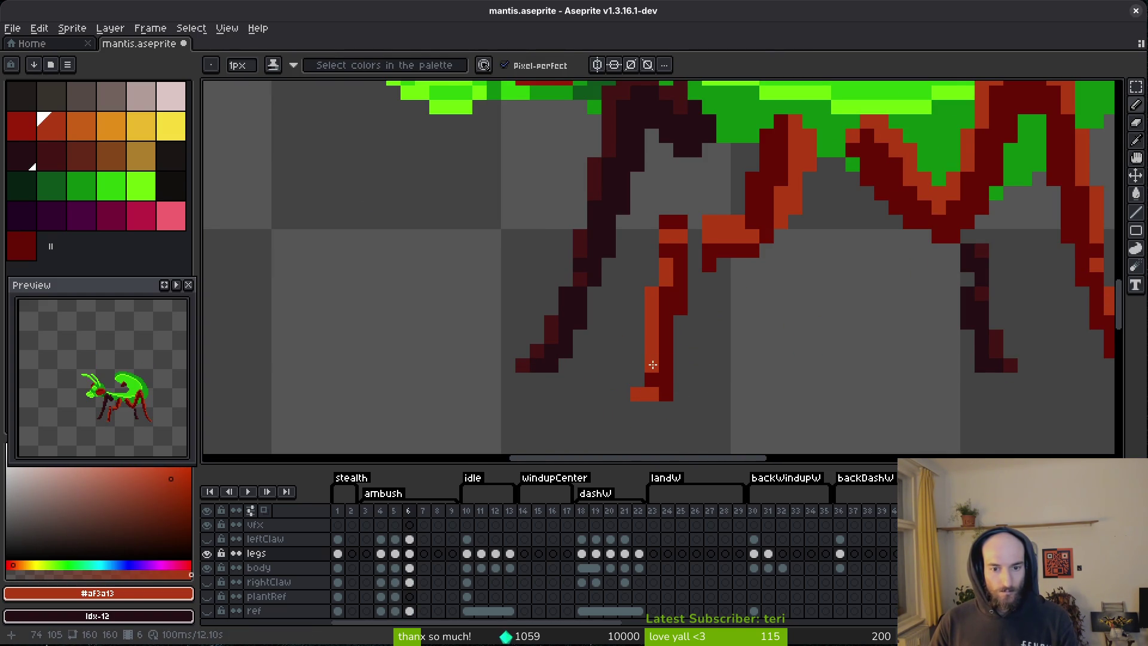
# - Repaint the leg's top pixels orange and shade the knee and inner edge dark red
pyautogui.scroll(2, 658, 347)
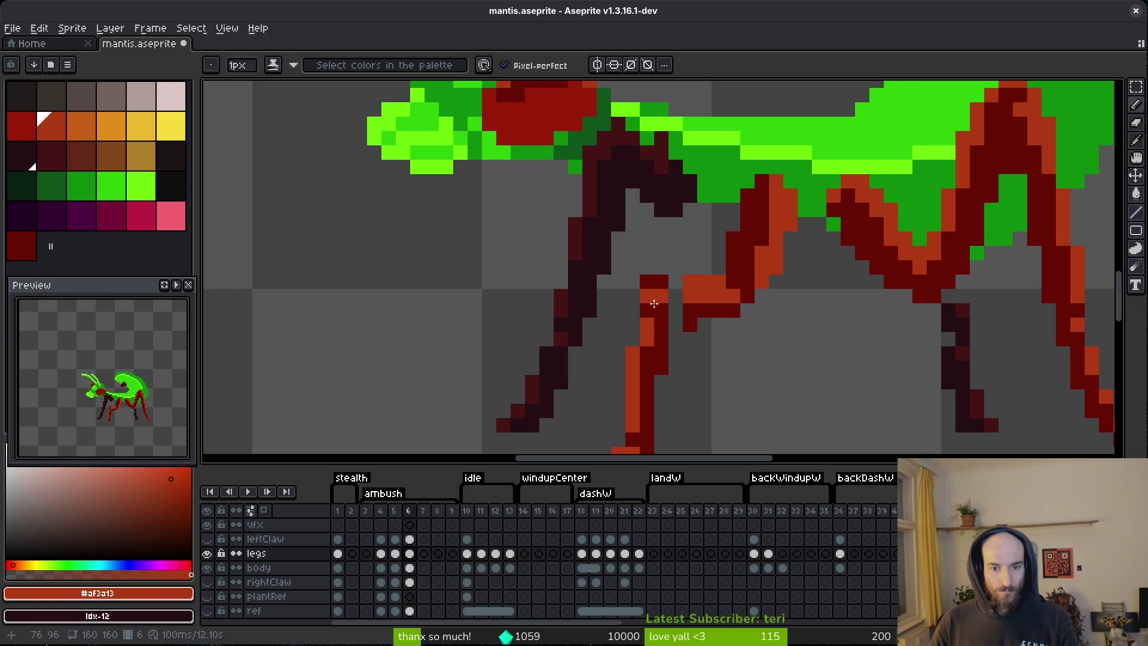
pyautogui.press('.')
pyautogui.press(',')
pyautogui.click(654, 278)
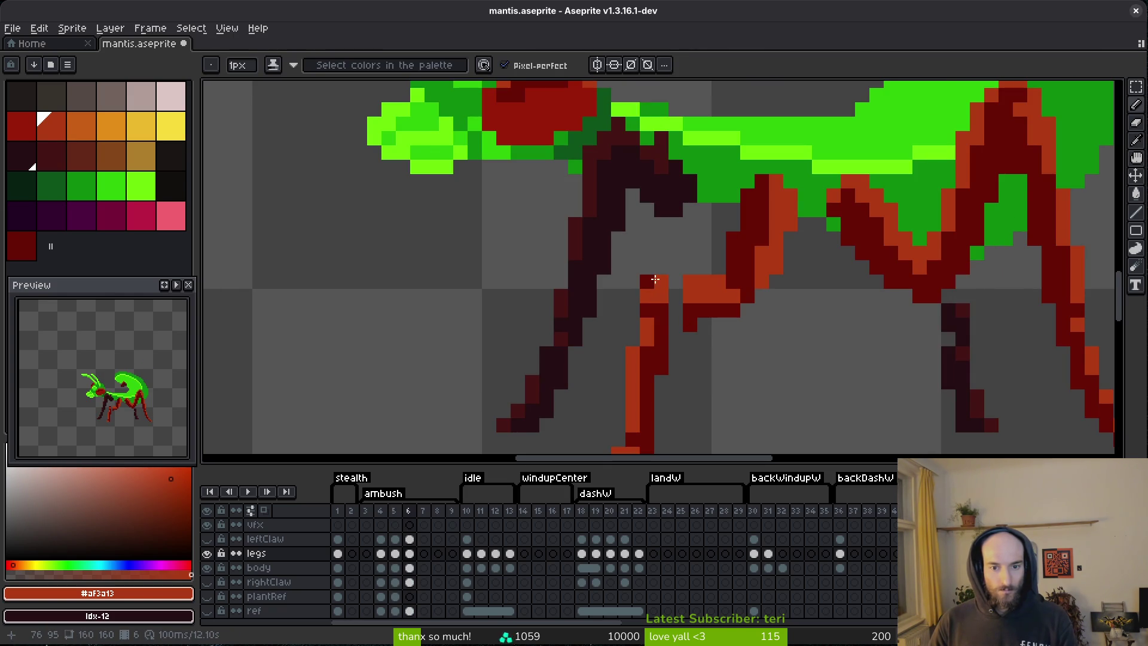
pyautogui.press('alt')
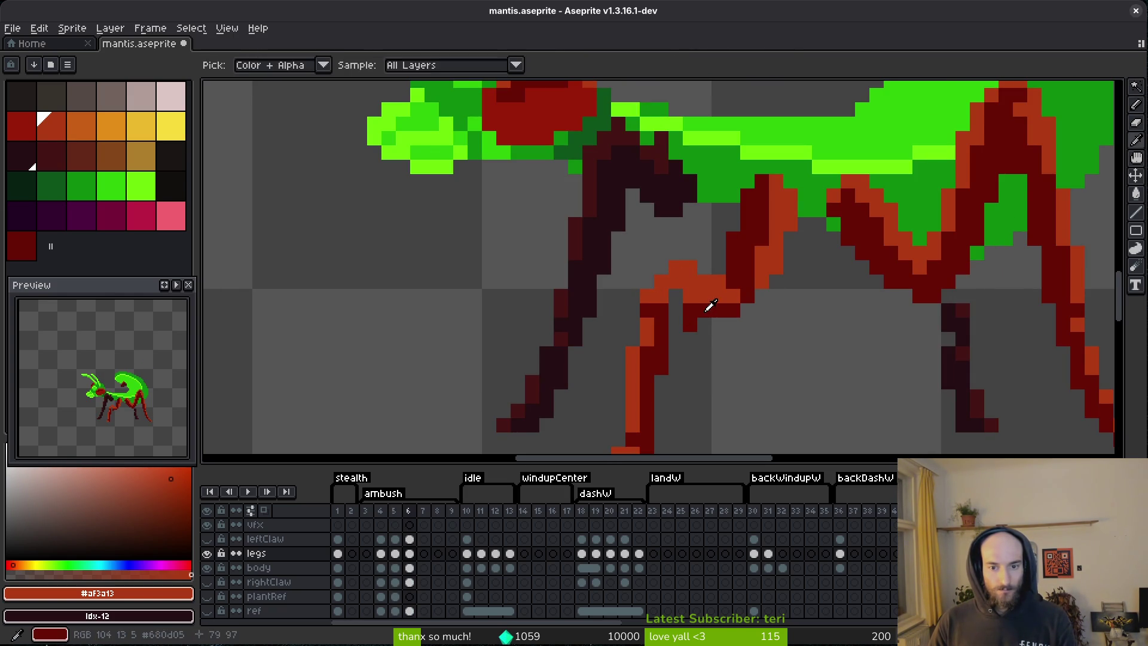
pyautogui.keyDown('alt'); pyautogui.click(713, 306); pyautogui.keyUp('alt')
pyautogui.click(684, 297)
pyautogui.keyDown('alt'); pyautogui.click(761, 259); pyautogui.keyUp('alt')
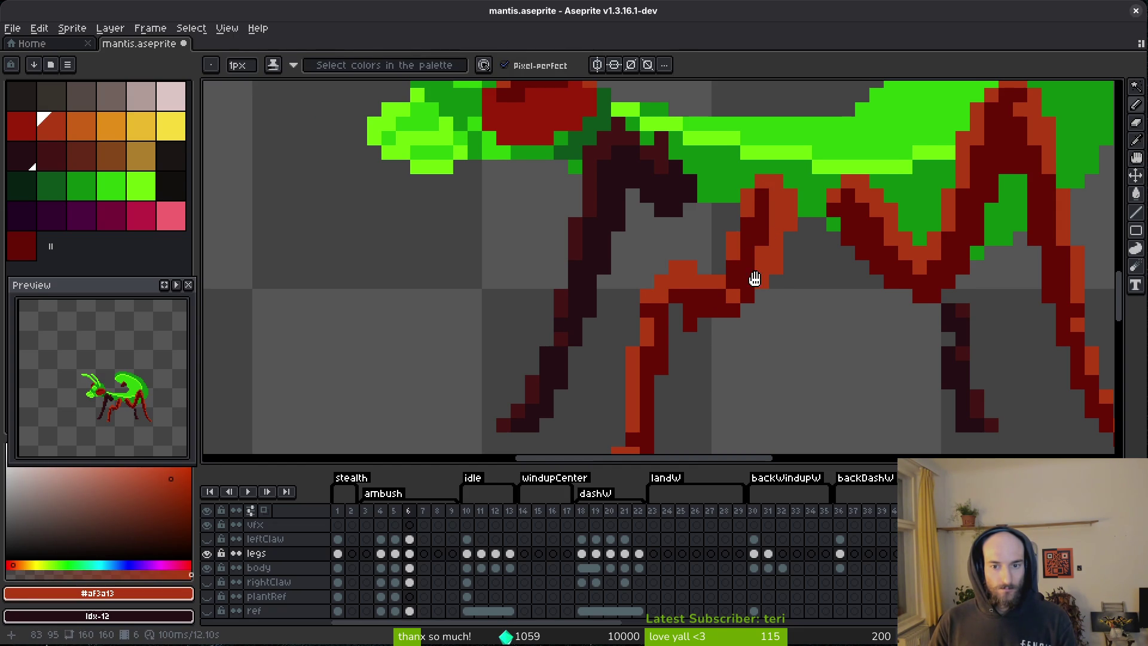
pyautogui.scroll(1, 761, 267)
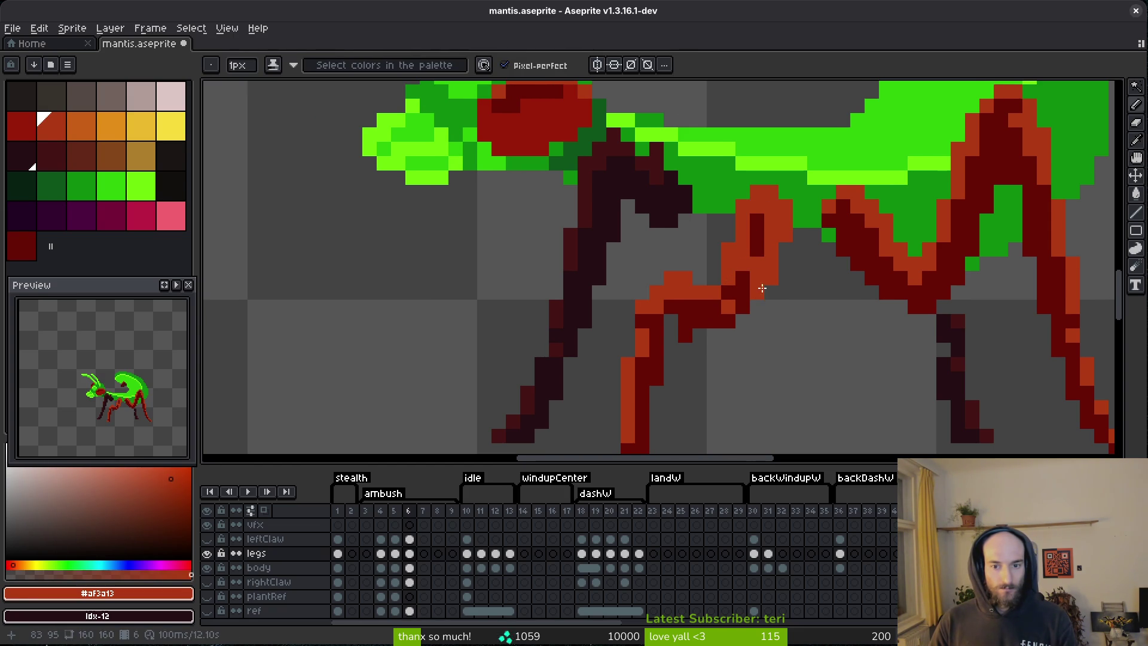
pyautogui.keyDown('alt'); pyautogui.click(747, 274); pyautogui.keyUp('alt')
pyautogui.click(757, 276)
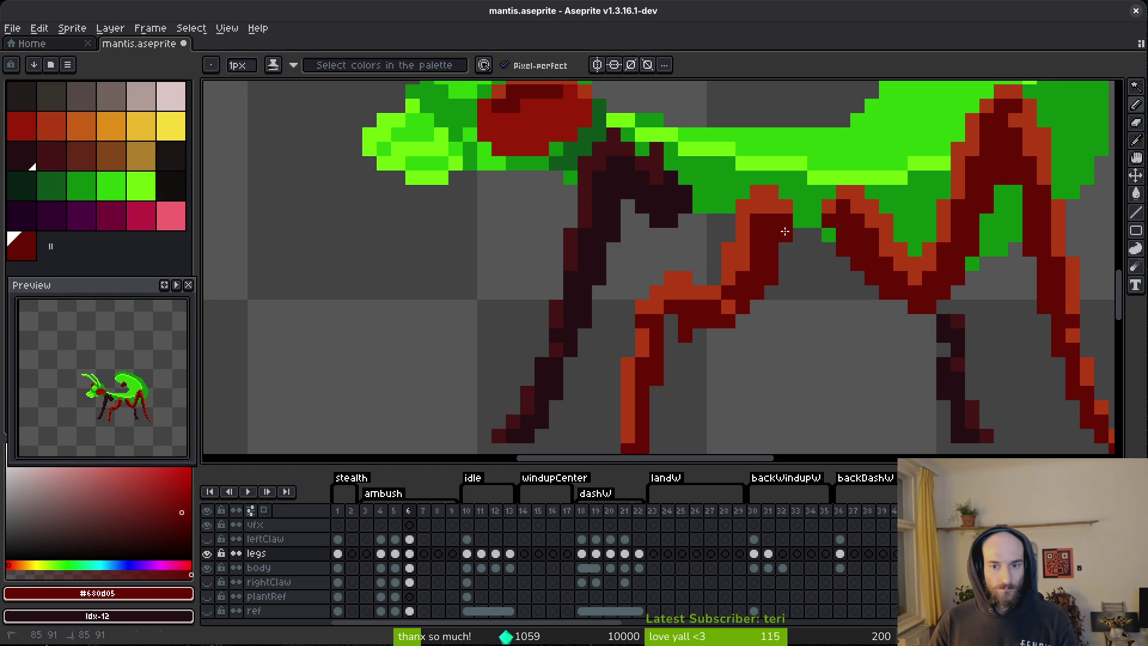
pyautogui.moveTo(756, 244); pyautogui.dragTo(735, 255)
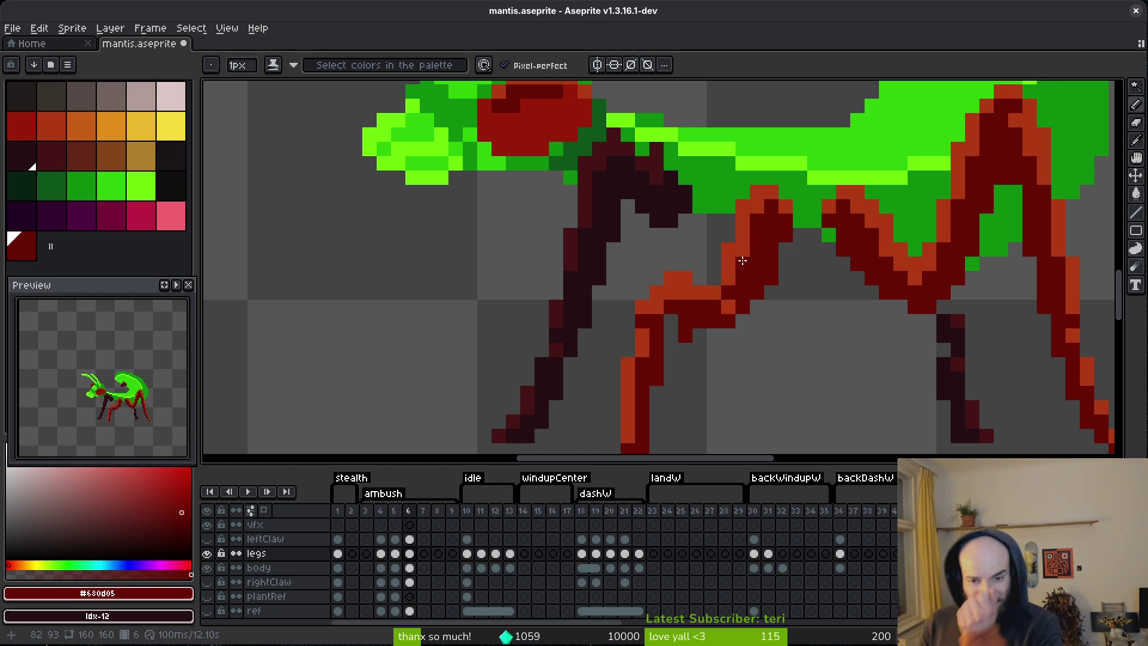
# - Save the sprite
pyautogui.scroll(-3, 772, 267)
pyautogui.hotkey('ctrl', 's')
pyautogui.scroll(3, 777, 278)
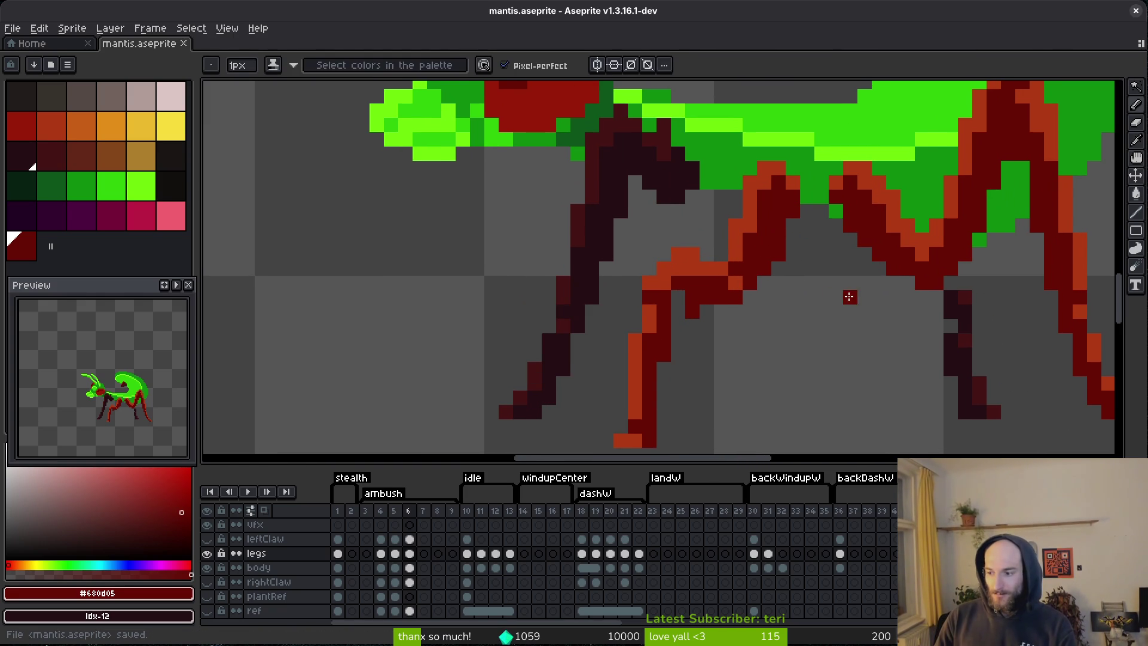
pyautogui.scroll(-1, 814, 290)
pyautogui.scroll(1, 812, 287)
pyautogui.scroll(2, 747, 263)
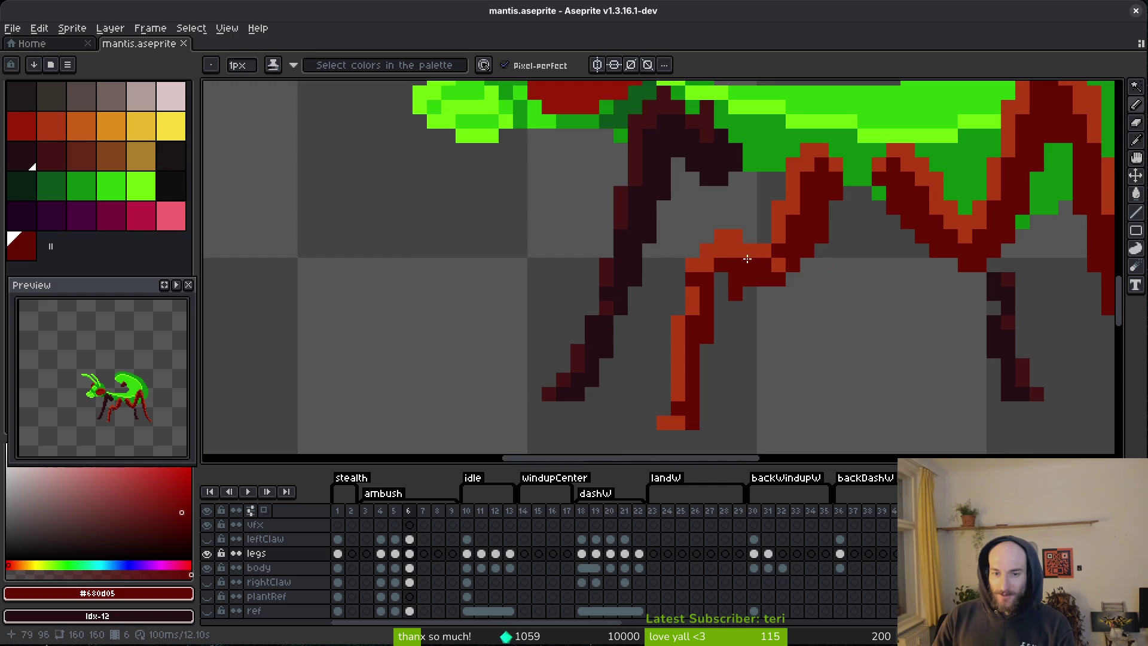
pyautogui.scroll(-4, 827, 328)
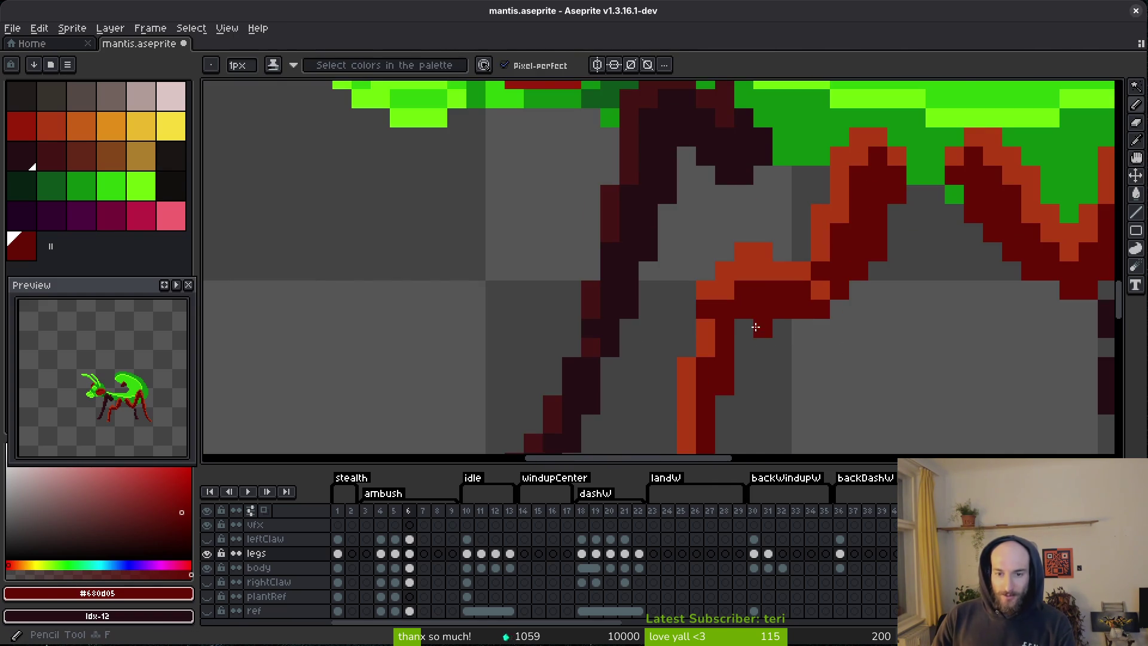
pyautogui.hotkey('ctrl', 's')
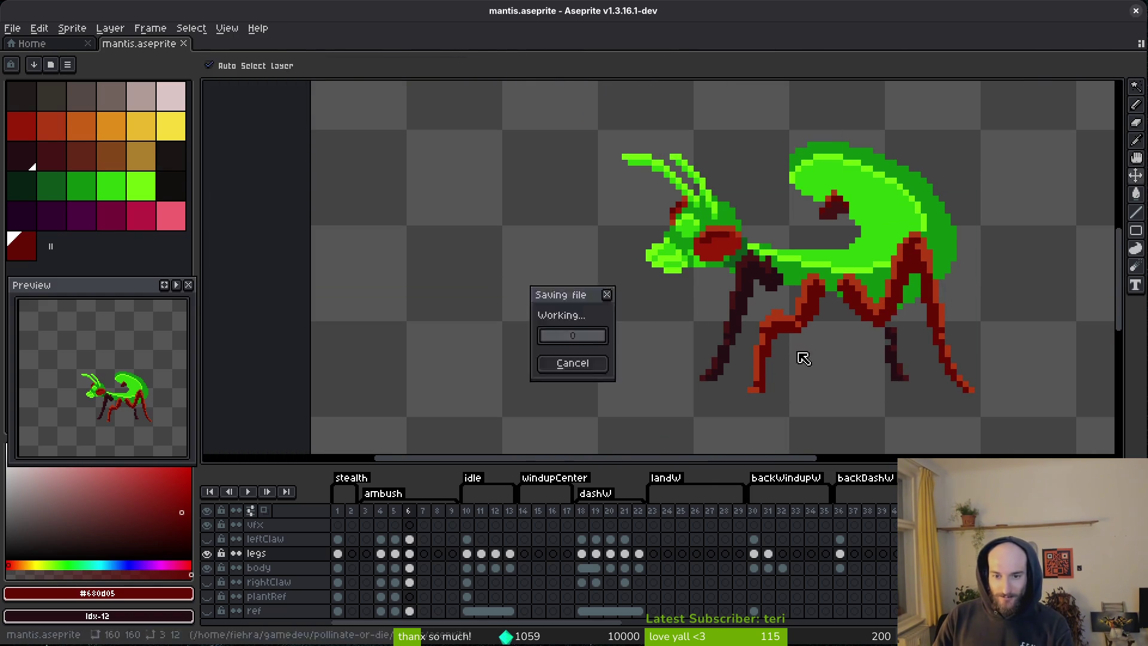
# - Repaint two front-leg pixels orange and save the sprite
pyautogui.scroll(3, 777, 335)
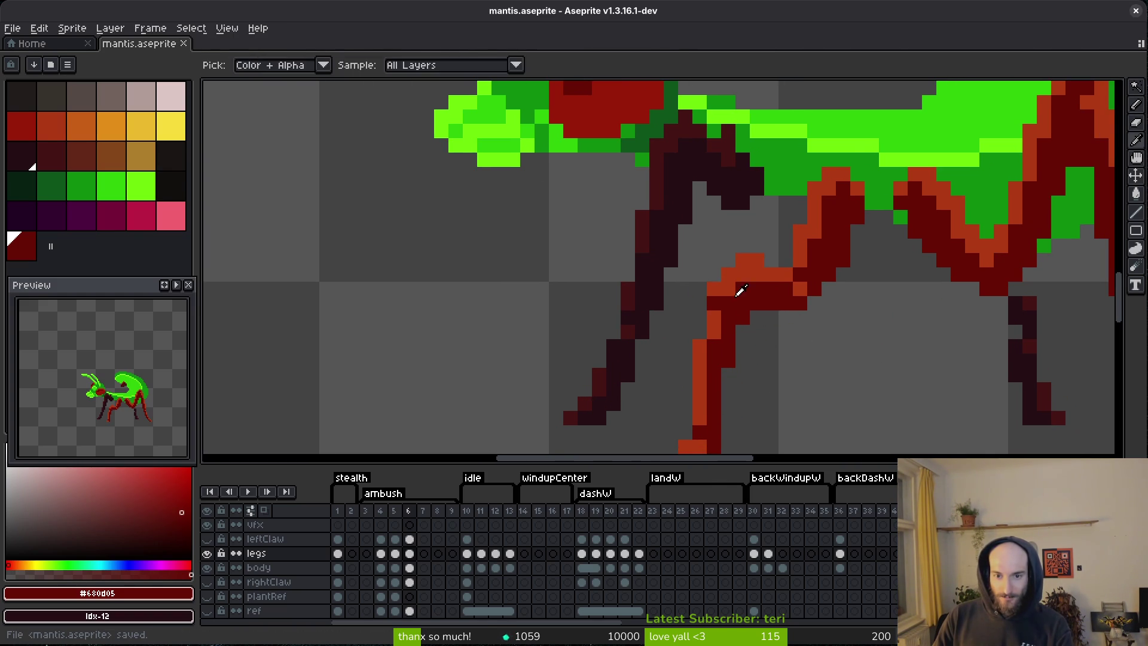
pyautogui.keyDown('alt'); pyautogui.click(733, 274); pyautogui.keyUp('alt')
pyautogui.click(743, 275)
pyautogui.click(743, 304)
pyautogui.scroll(-3, 736, 269)
pyautogui.scroll(3, 736, 269)
pyautogui.scroll(-3, 809, 338)
pyautogui.hotkey('ctrl', 's')
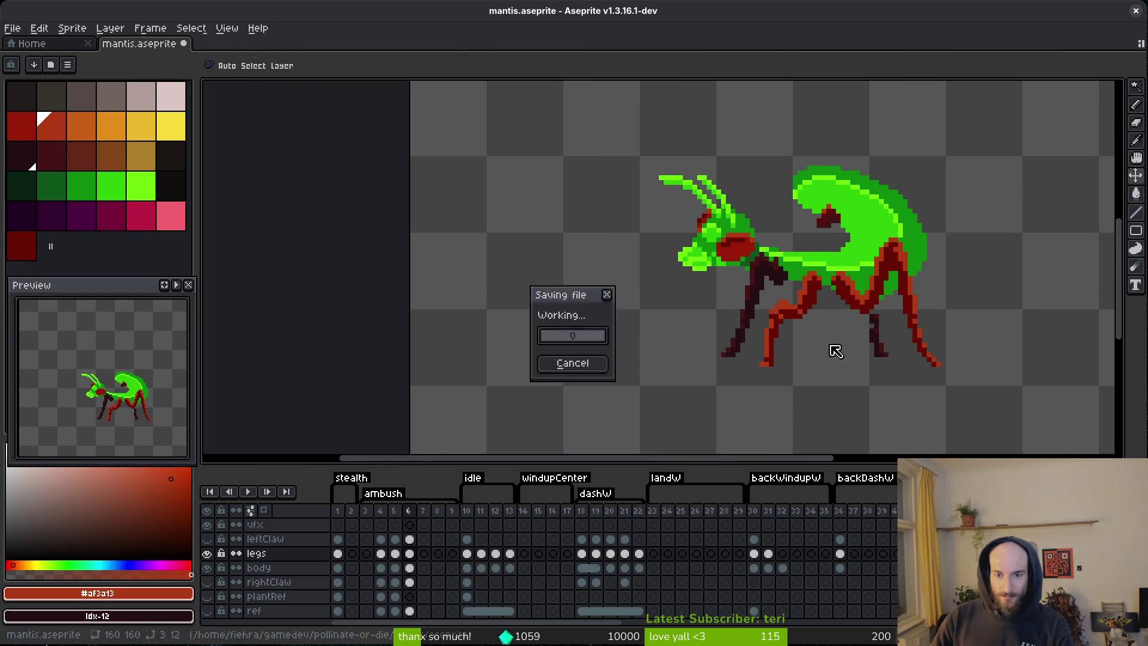
# - Compare the front leg's pose against the green frame
pyautogui.scroll(4, 707, 339)
pyautogui.press('e')
pyautogui.scroll(-2, 726, 339)
pyautogui.scroll(2, 835, 376)
pyautogui.press('f')
pyautogui.keyDown('alt'); pyautogui.click(741, 357); pyautogui.keyUp('alt')
pyautogui.scroll(-1, 801, 361)
pyautogui.scroll(-2, 843, 397)
pyautogui.press('Left')
pyautogui.press('Right')
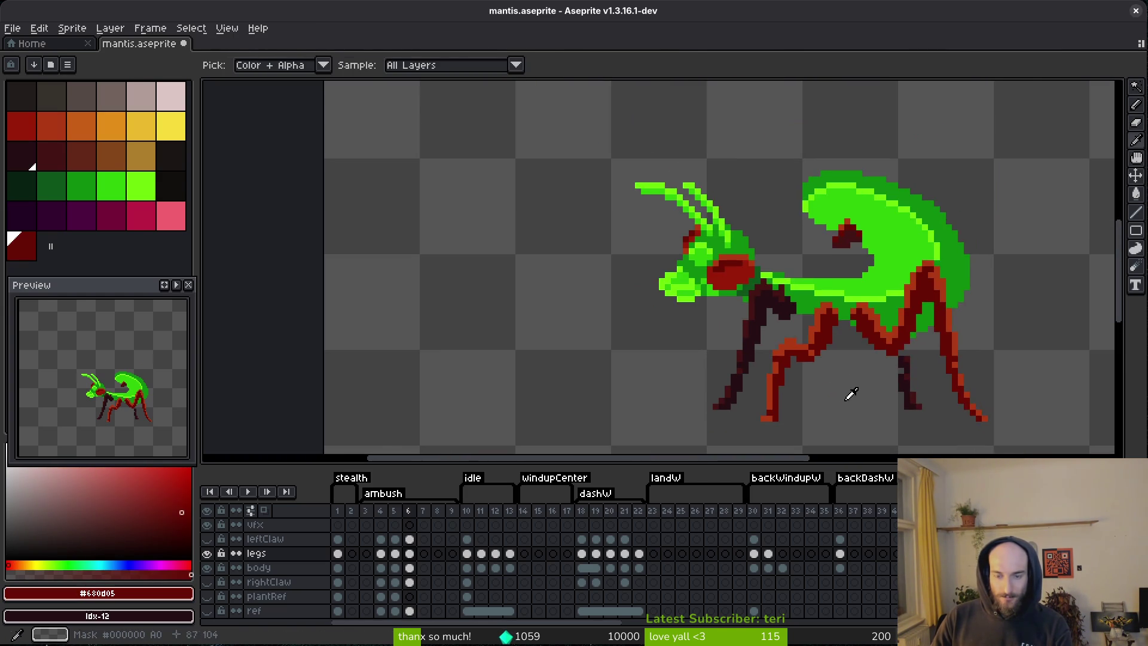
pyautogui.press('Left')
pyautogui.press('Right')
pyautogui.press('Left')
pyautogui.press('Right')
pyautogui.scroll(3, 815, 389)
pyautogui.press('Left')
pyautogui.press('Right')
pyautogui.scroll(2, 825, 371)
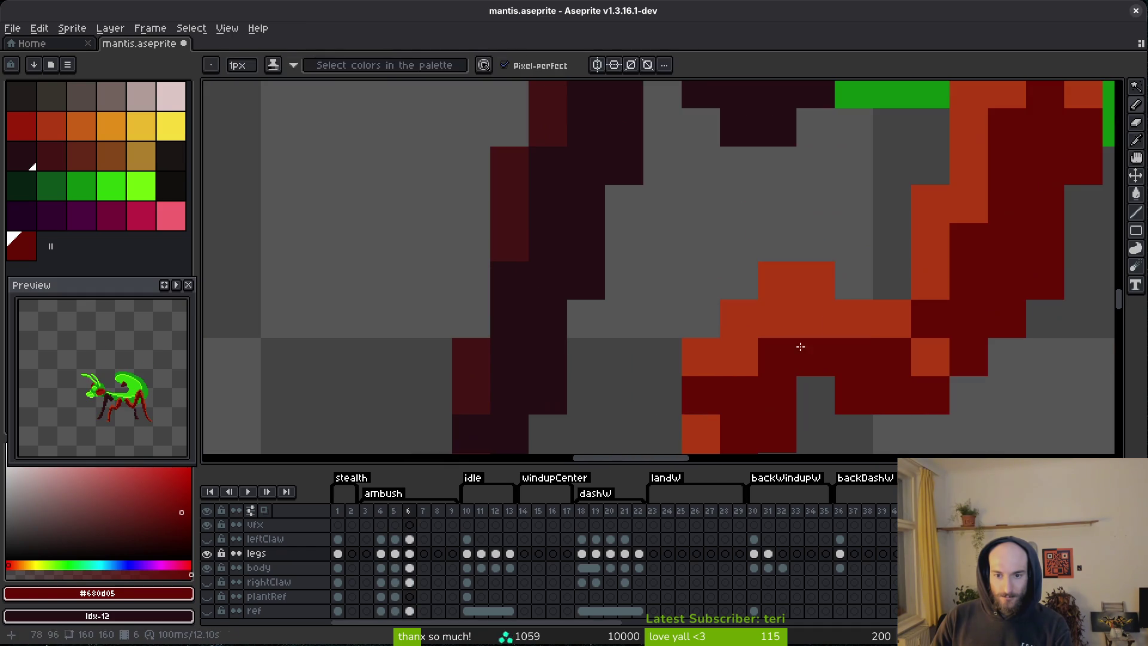
# - Paint the front leg's knee pixels dark red
pyautogui.keyDown('alt'); pyautogui.click(725, 313); pyautogui.keyUp('alt')
pyautogui.keyDown('alt'); pyautogui.click(777, 356); pyautogui.keyUp('alt')
pyautogui.moveTo(739, 319); pyautogui.dragTo(786, 333)
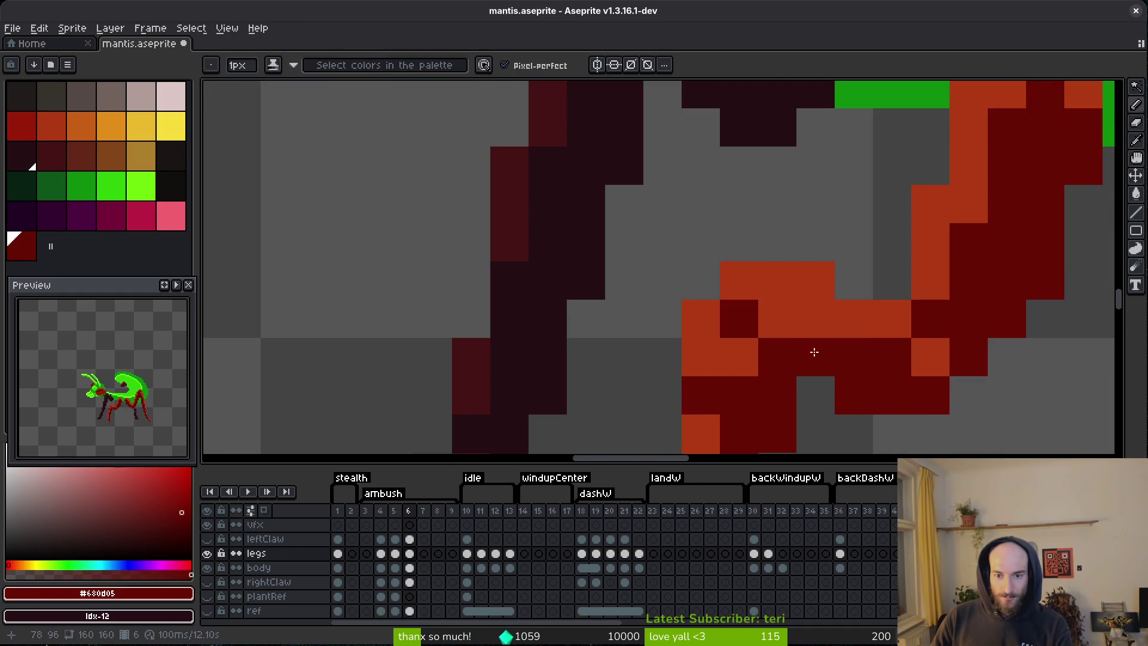
pyautogui.scroll(-3, 864, 409)
pyautogui.scroll(2, 825, 382)
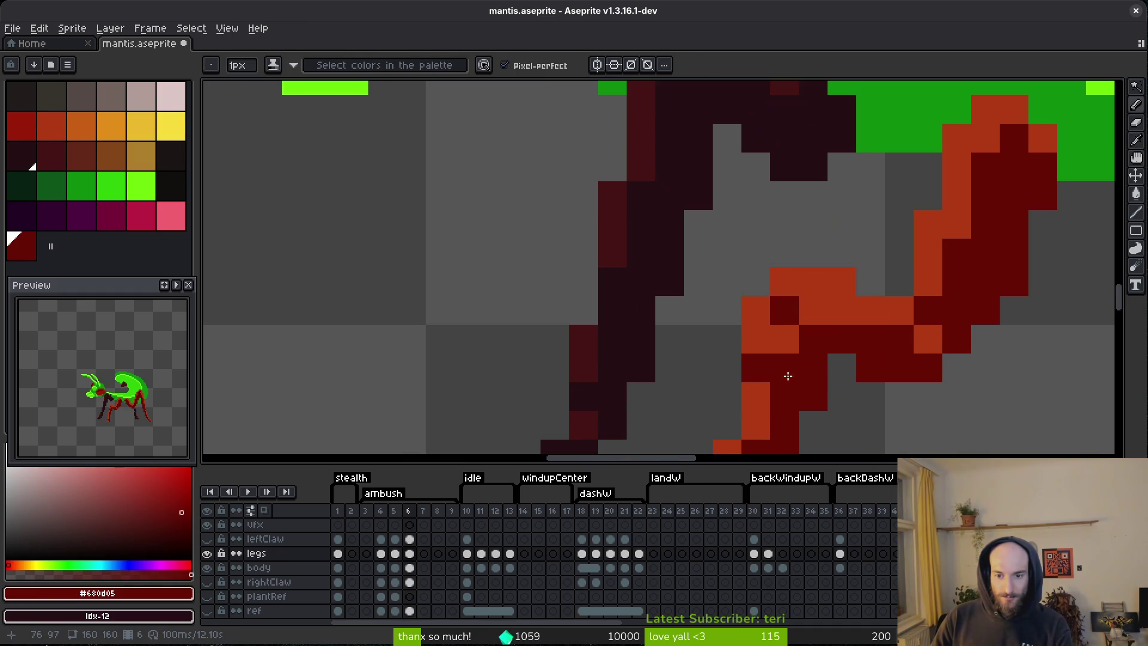
pyautogui.keyDown('alt'); pyautogui.click(774, 333); pyautogui.keyUp('alt')
pyautogui.scroll(-3, 897, 394)
pyautogui.scroll(3, 902, 403)
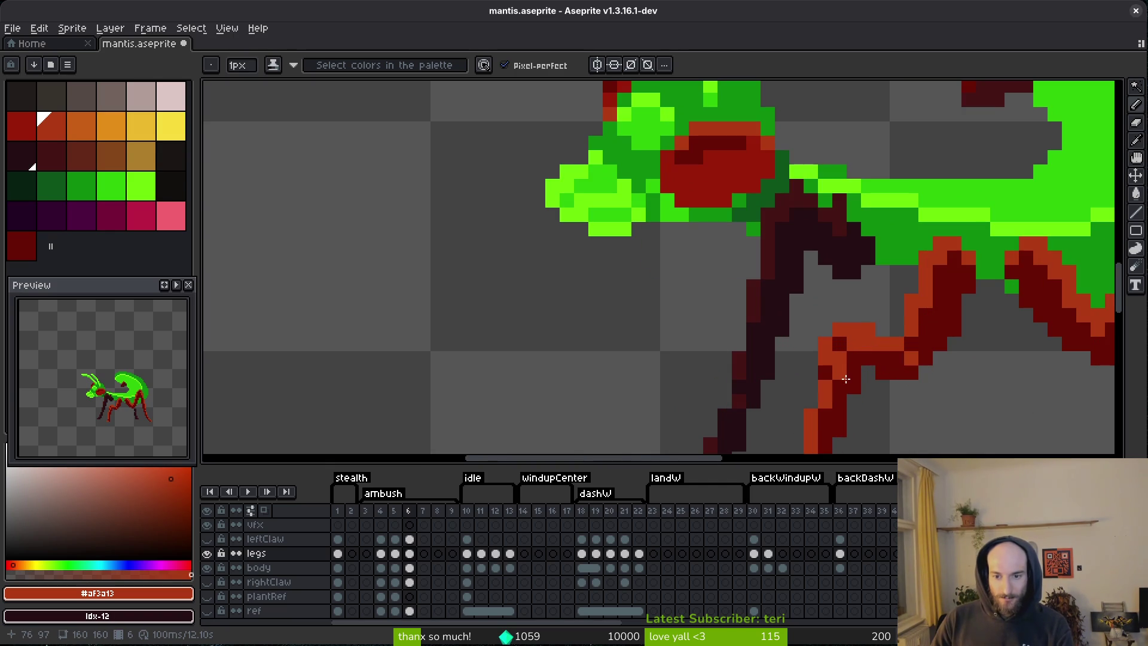
pyautogui.scroll(-3, 879, 385)
pyautogui.scroll(2, 897, 398)
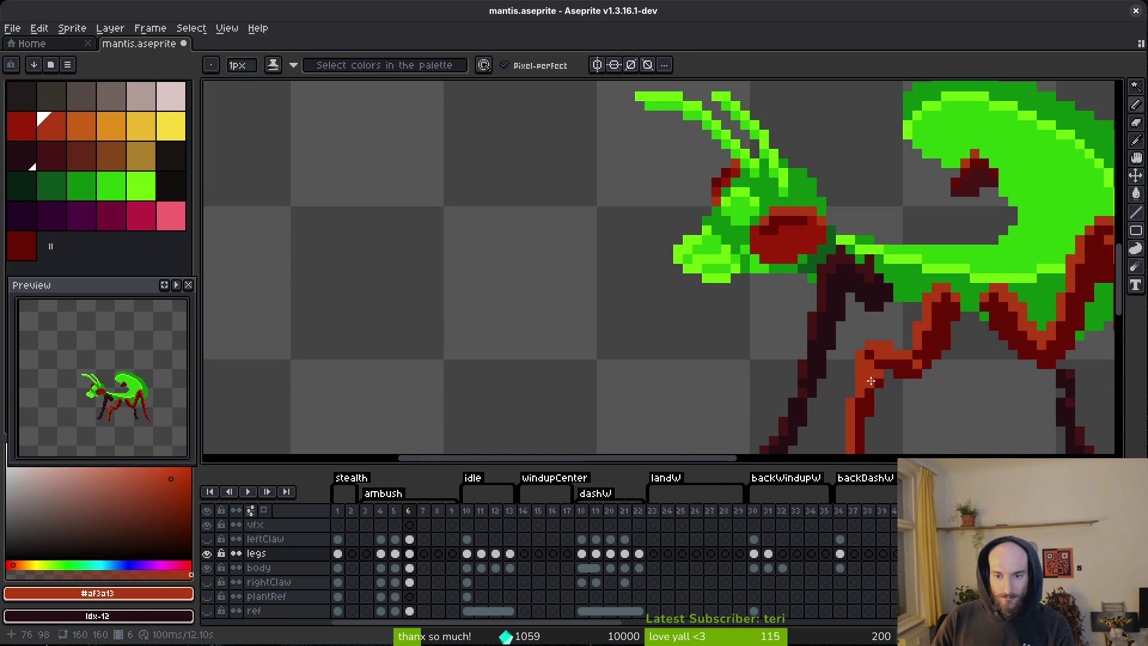
pyautogui.scroll(-3, 860, 399)
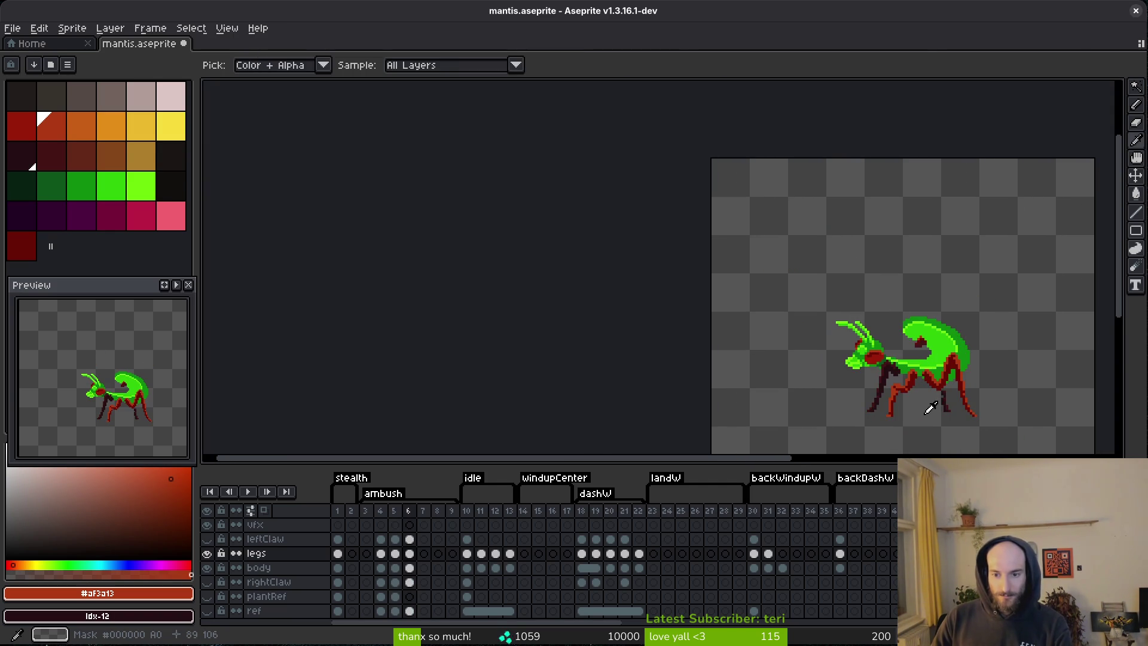
pyautogui.scroll(3, 914, 406)
pyautogui.keyDown('alt'); pyautogui.click(842, 368); pyautogui.keyUp('alt')
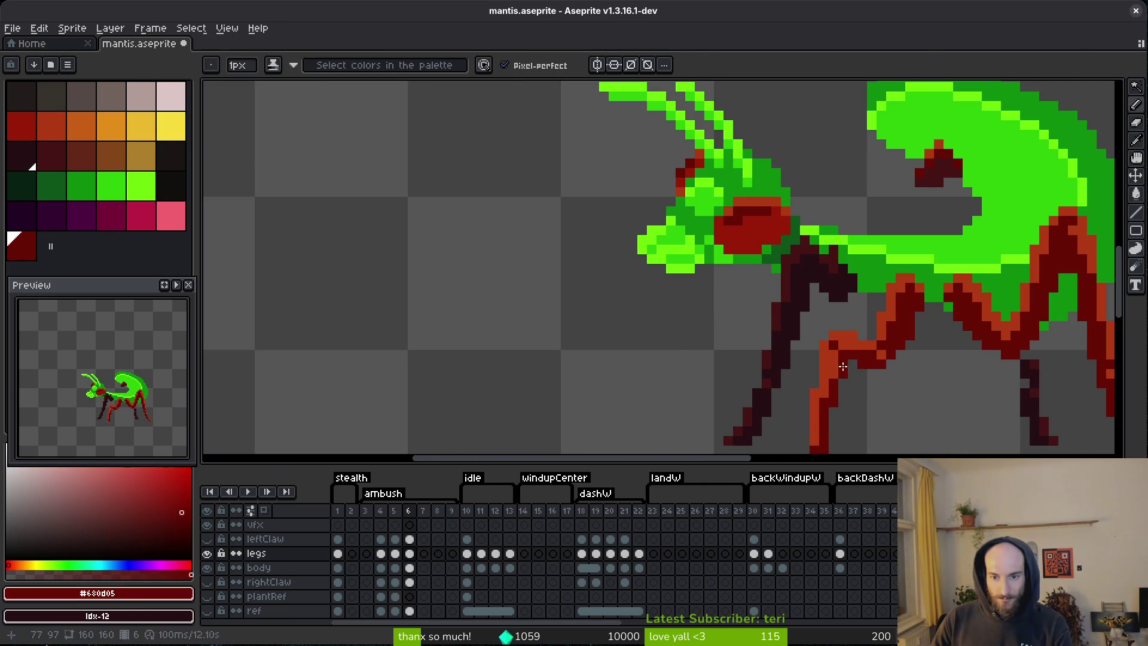
# - Save the sprite and compare the front leg with the previous frame's pose
pyautogui.hotkey('ctrl', 's')
pyautogui.scroll(-3, 851, 378)
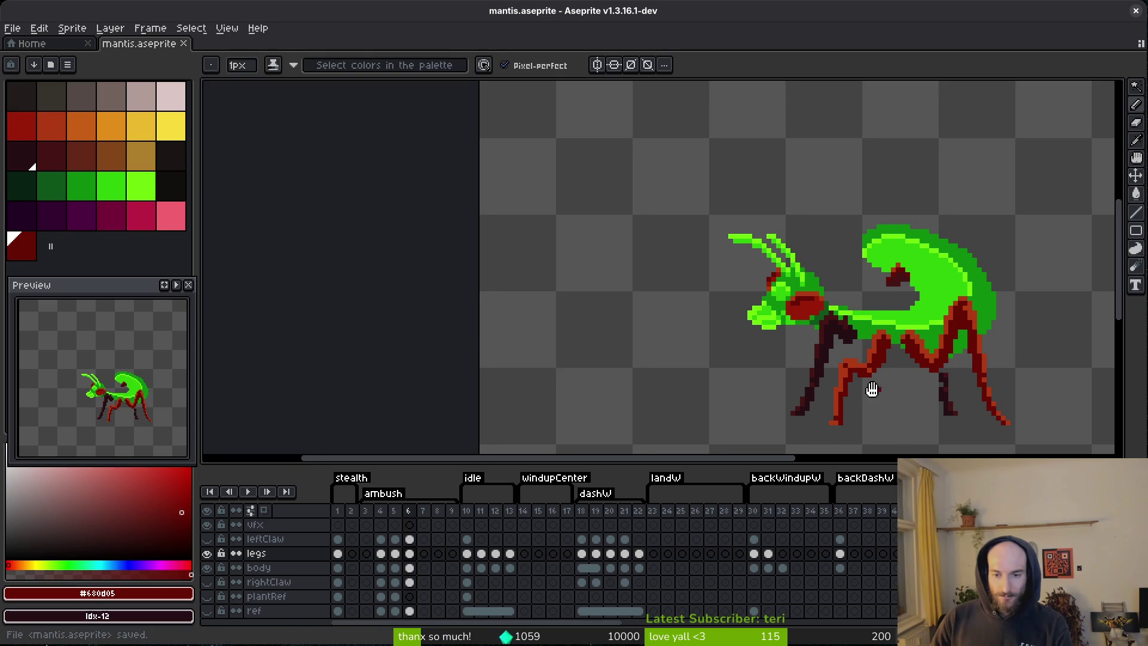
pyautogui.press(',')
pyautogui.press('.')
pyautogui.press(',')
pyautogui.press('.')
pyautogui.press(',')
pyautogui.press('.')
pyautogui.scroll(3, 854, 363)
pyautogui.keyDown('alt'); pyautogui.click(751, 338); pyautogui.keyUp('alt')
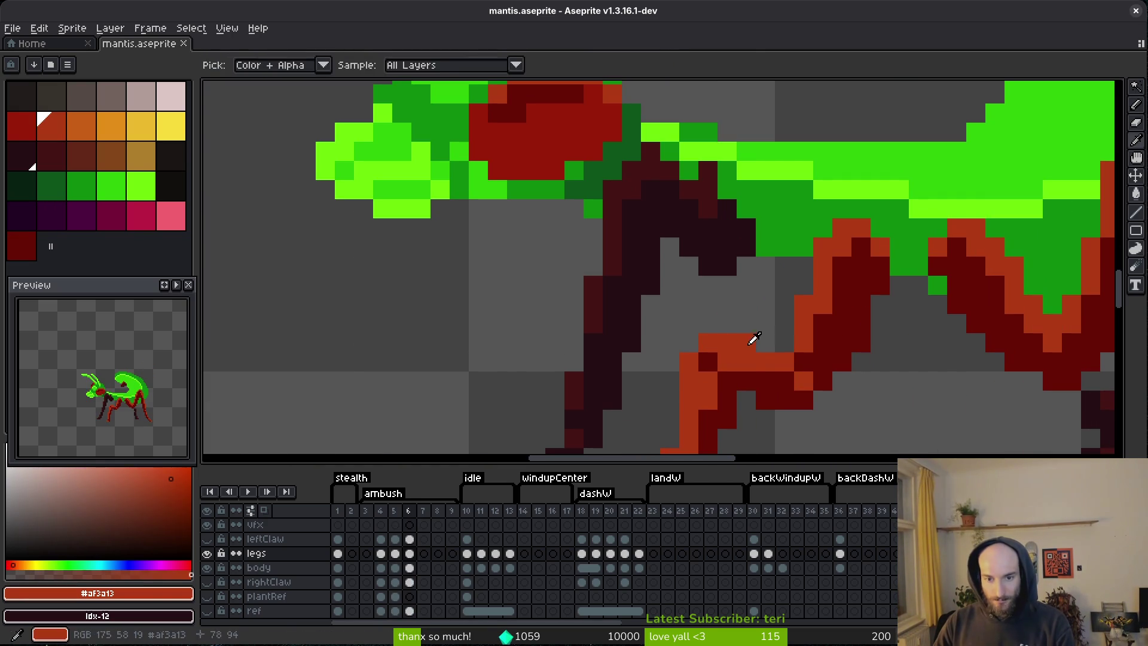
pyautogui.keyDown('alt'); pyautogui.click(770, 364); pyautogui.keyUp('alt')
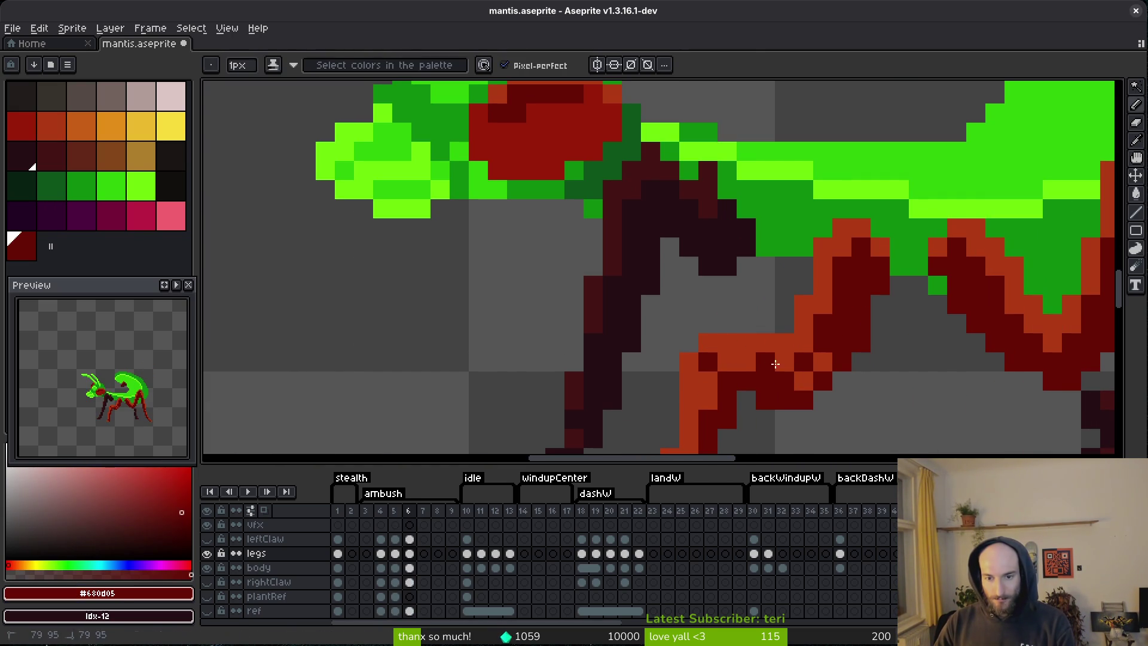
pyautogui.scroll(-3, 826, 387)
# - Flip repeatedly between frames 5 and 6 to compare the ambush poses, ending on frame 5
pyautogui.press(',')
pyautogui.press('.')
pyautogui.press(',')
pyautogui.press('.')
pyautogui.press(',')
pyautogui.moveTo(819, 403); pyautogui.dragTo(810, 329)
pyautogui.press('.')
pyautogui.press(',')
pyautogui.press('.')
pyautogui.press(',')
pyautogui.press('.')
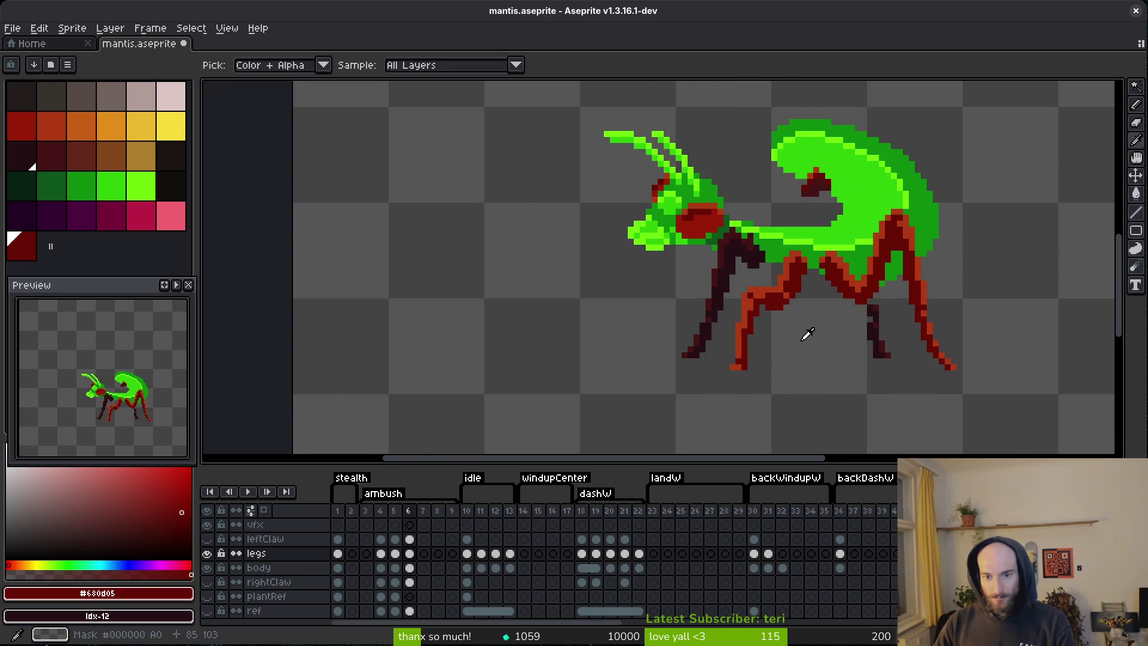
pyautogui.press(',')
pyautogui.press('.')
pyautogui.scroll(3, 796, 319)
pyautogui.press(',')
pyautogui.scroll(-3, 769, 325)
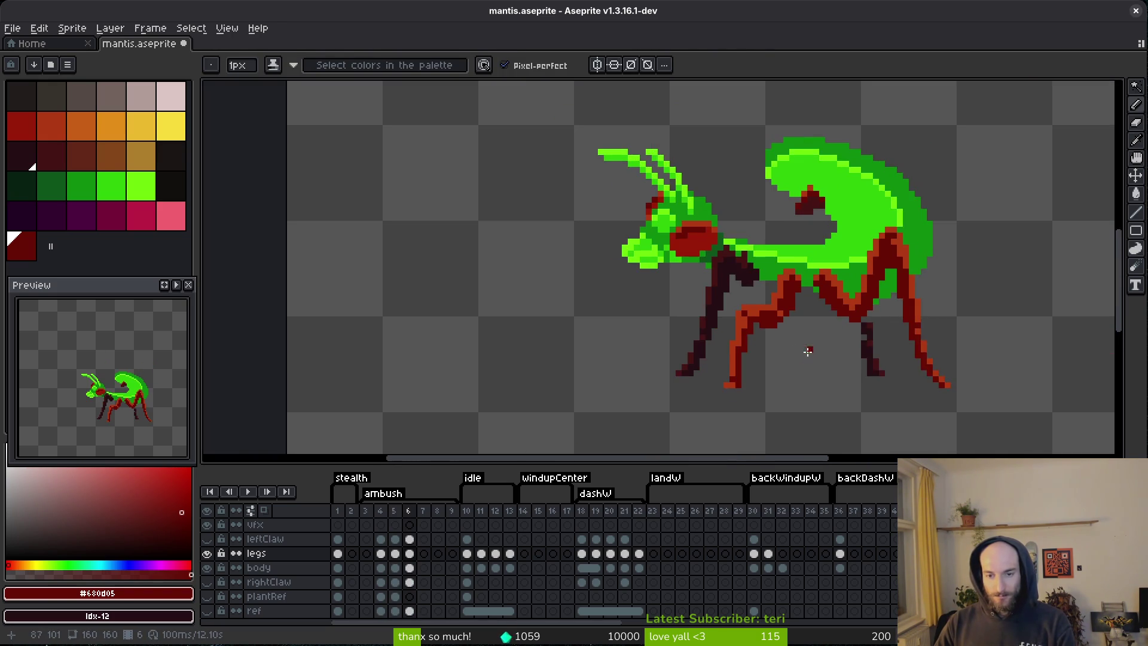
pyautogui.scroll(3, 717, 291)
pyautogui.press('e')
pyautogui.scroll(-3, 775, 320)
pyautogui.press(',')
# - Compare frames 5 and 6, then shift a small block of knee pixels in frame 6
pyautogui.press('.')
pyautogui.press(',')
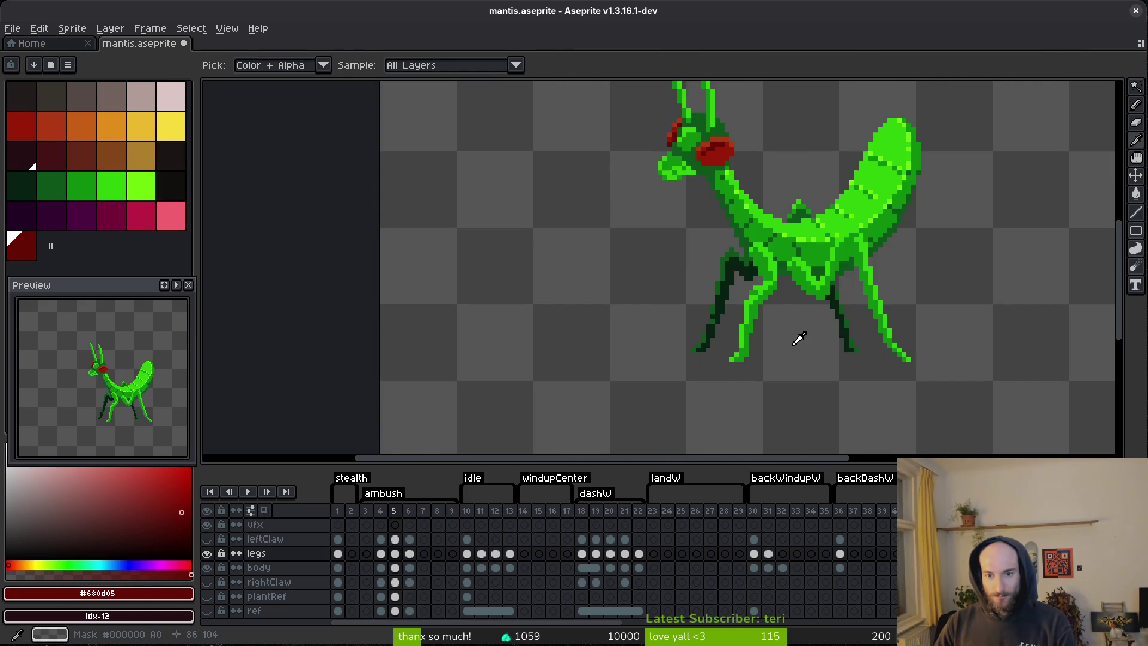
pyautogui.press('.')
pyautogui.scroll(3, 753, 309)
pyautogui.press('m')
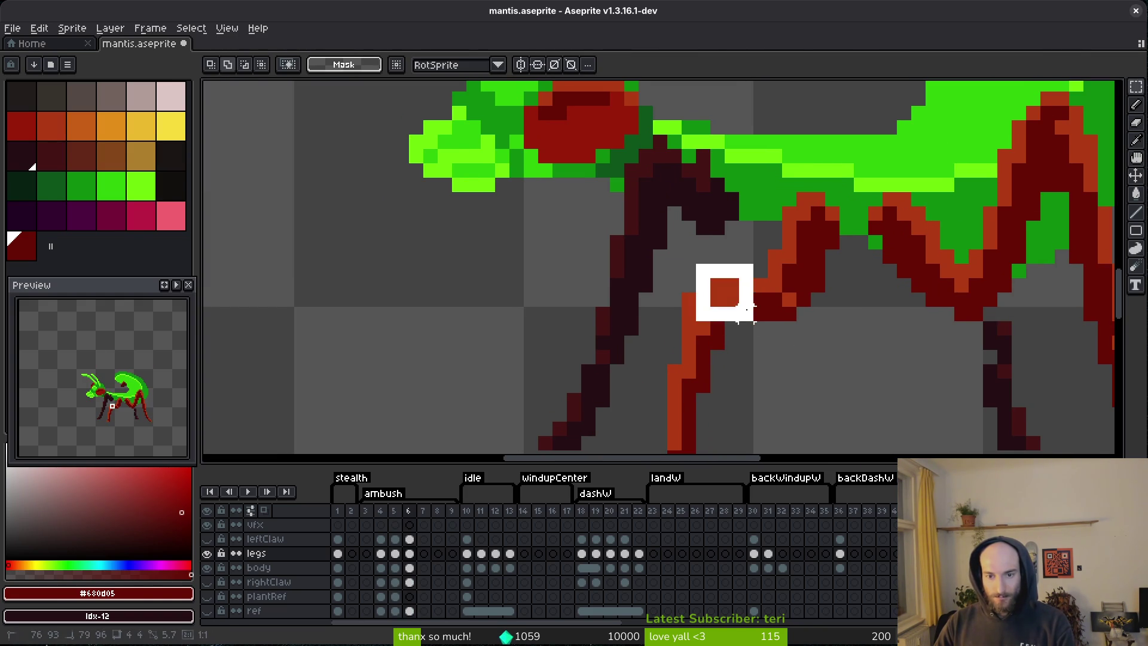
pyautogui.moveTo(744, 308); pyautogui.dragTo(745, 309)
pyautogui.hotkey('ctrl', 'd')
pyautogui.press('b')
# - Sample the orange and dark red leg colours and repaint one orange knee pixel dark red
pyautogui.keyDown('alt'); pyautogui.click(720, 270); pyautogui.keyUp('alt')
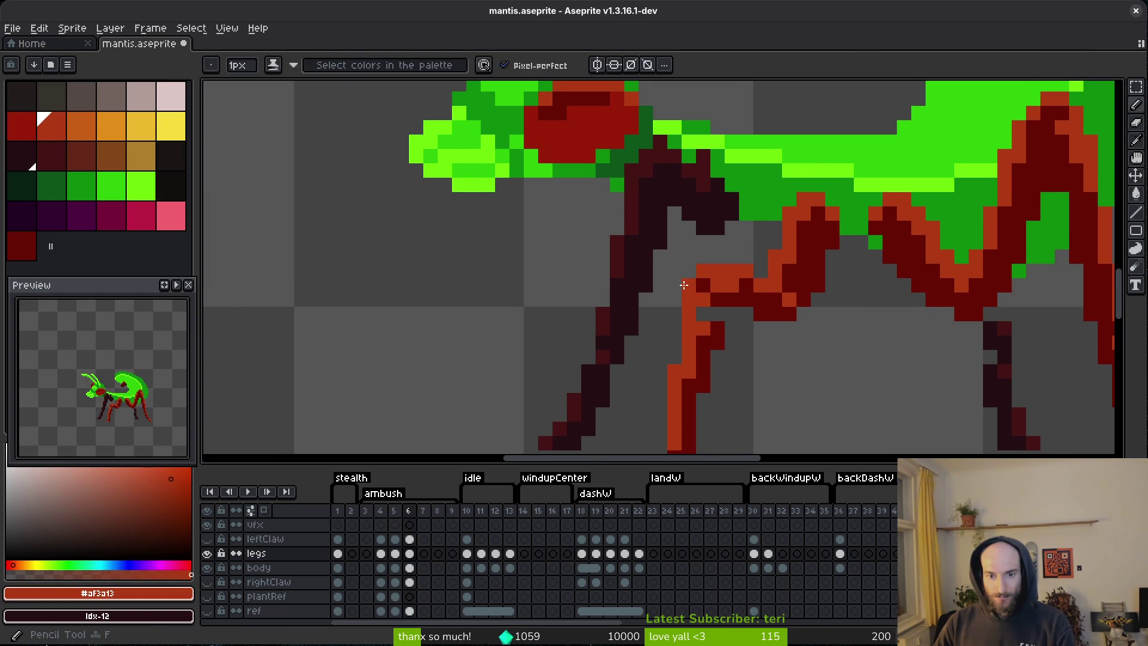
pyautogui.keyDown('alt'); pyautogui.click(716, 314); pyautogui.keyUp('alt')
pyautogui.scroll(-5, 728, 317)
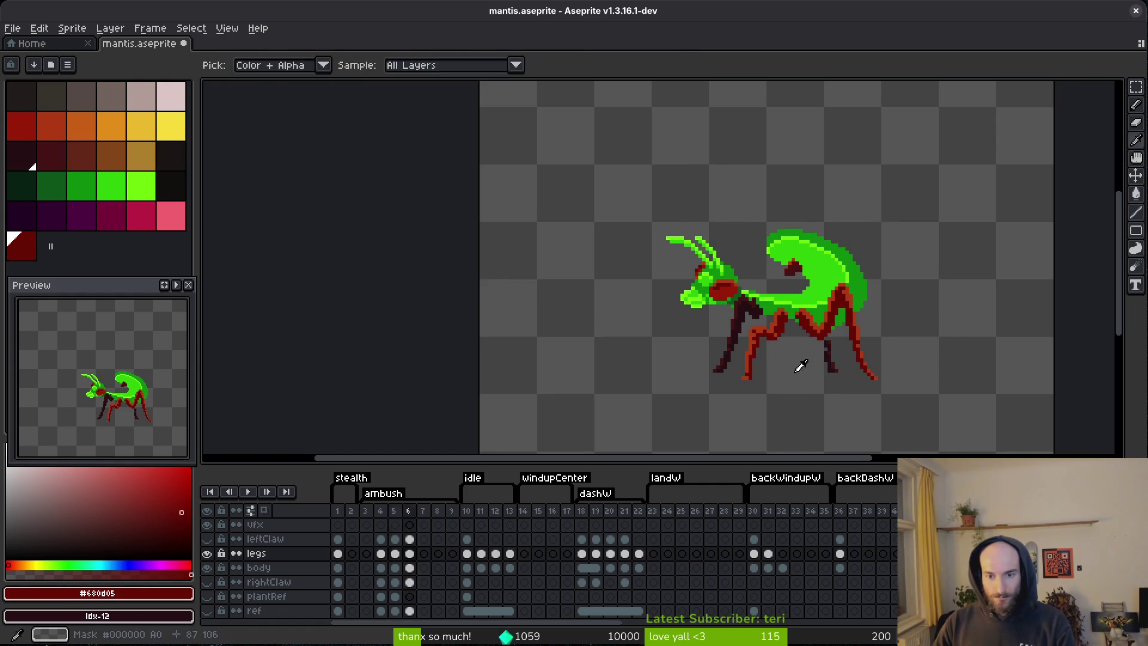
pyautogui.scroll(5, 783, 358)
pyautogui.keyDown('alt'); pyautogui.click(635, 246); pyautogui.keyUp('alt')
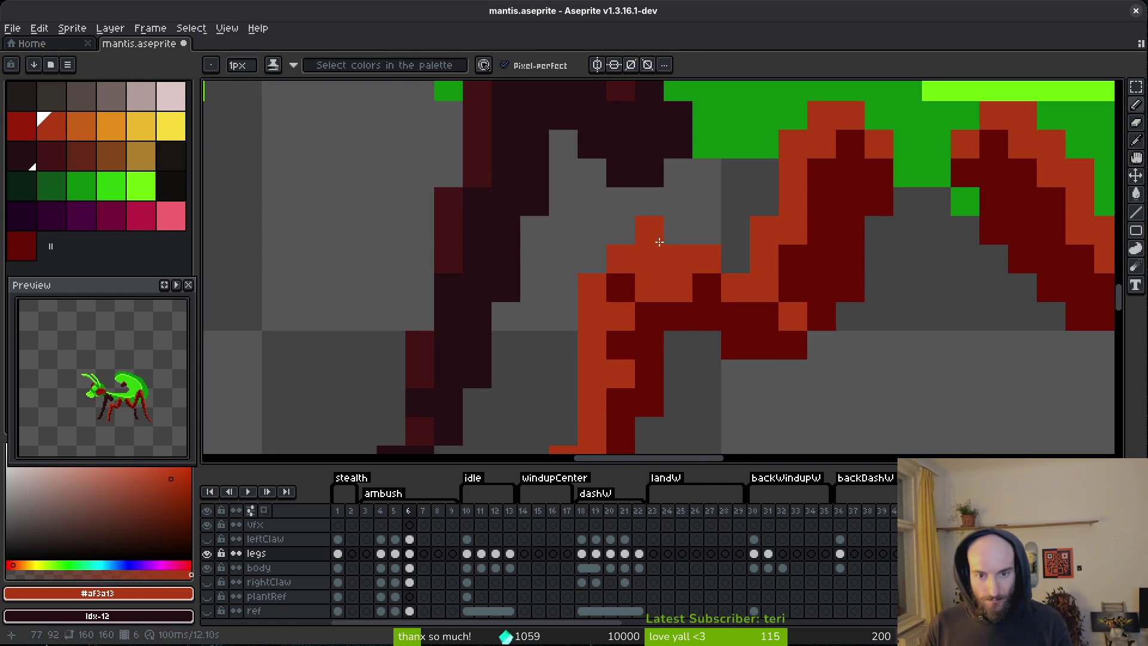
pyautogui.scroll(-5, 652, 233)
pyautogui.scroll(4, 706, 287)
pyautogui.keyDown('alt'); pyautogui.click(707, 287); pyautogui.keyUp('alt')
pyautogui.click(691, 273)
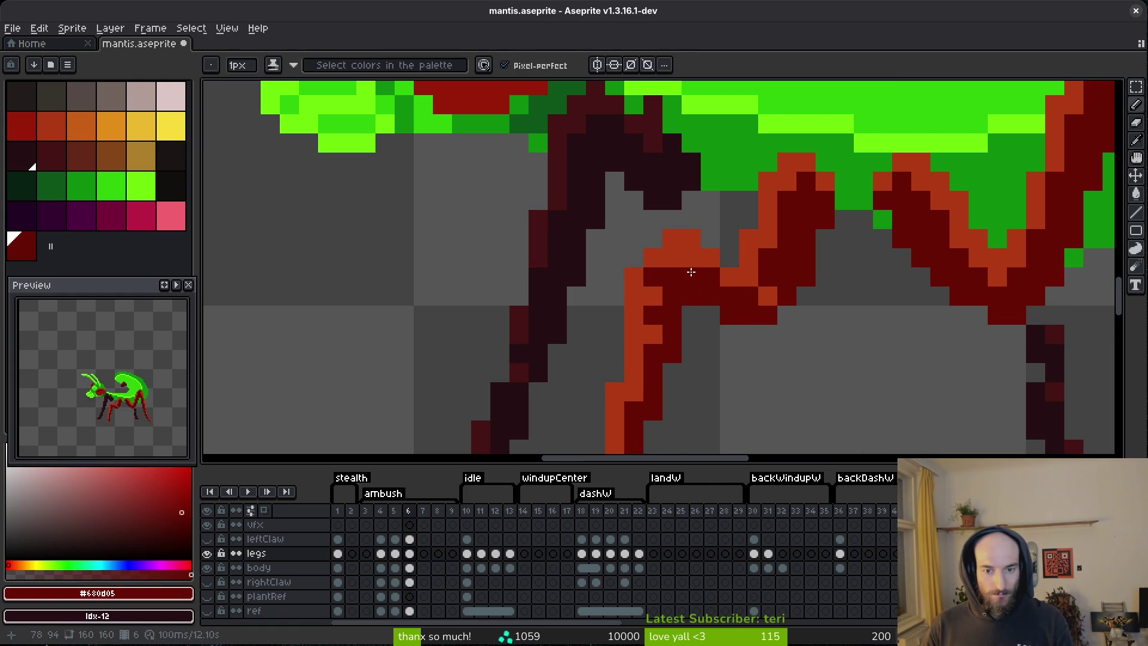
# - Pick up the orange leg highlight colour and save mantis.aseprite
pyautogui.scroll(-4, 690, 261)
pyautogui.scroll(4, 648, 245)
pyautogui.keyDown('alt'); pyautogui.click(651, 263); pyautogui.keyUp('alt')
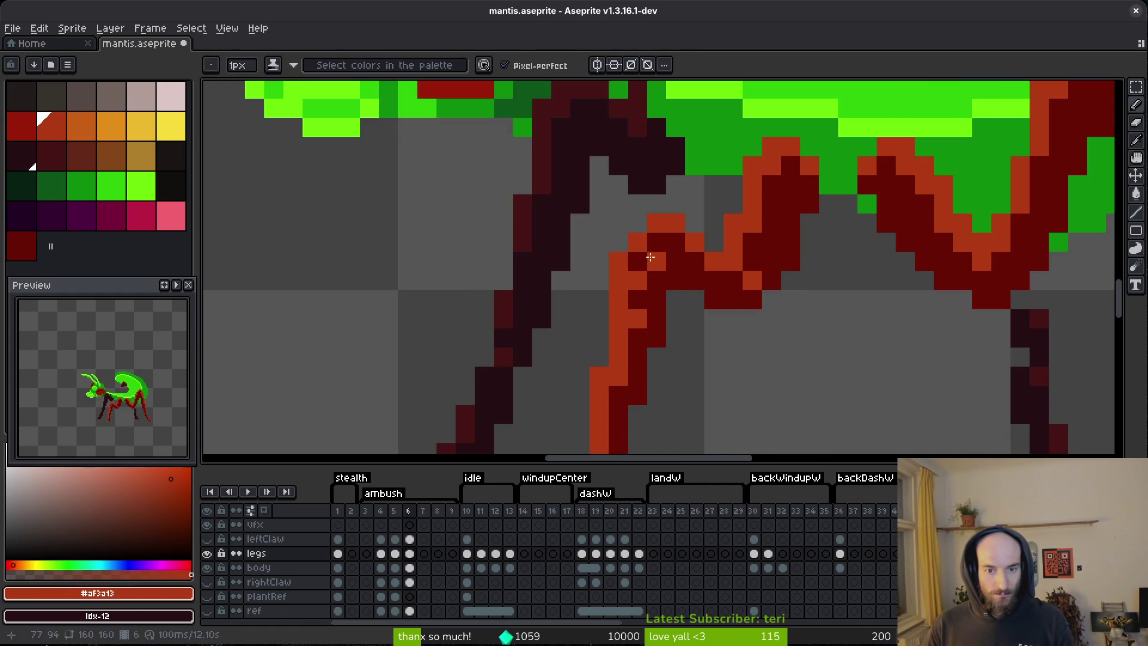
pyautogui.scroll(-3, 751, 354)
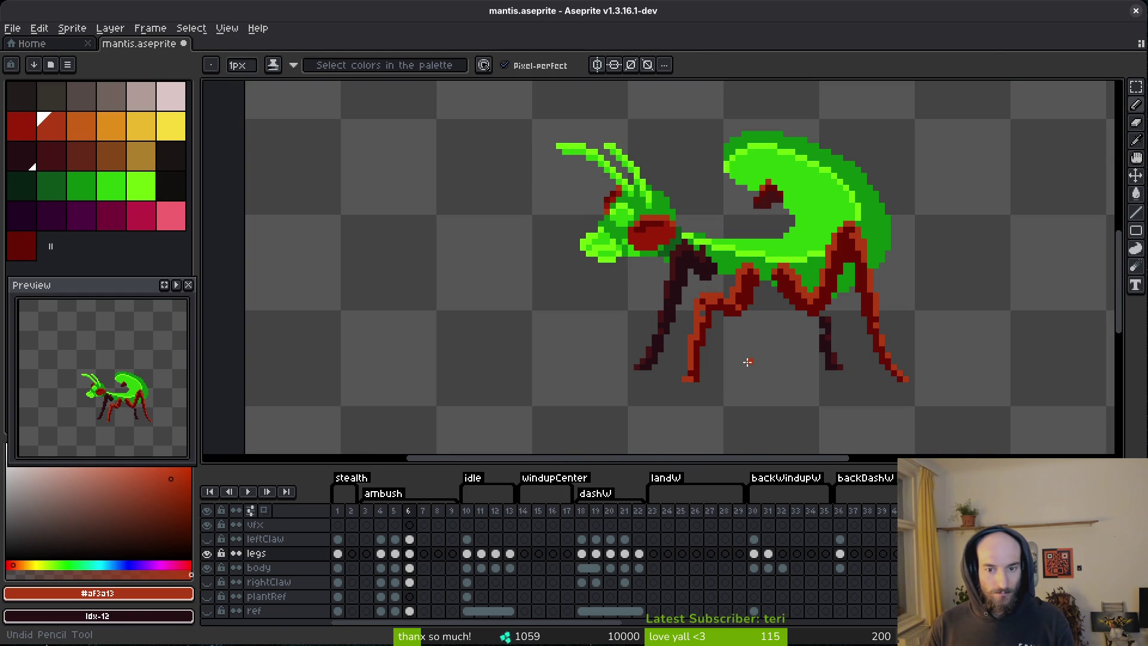
pyautogui.scroll(4, 743, 346)
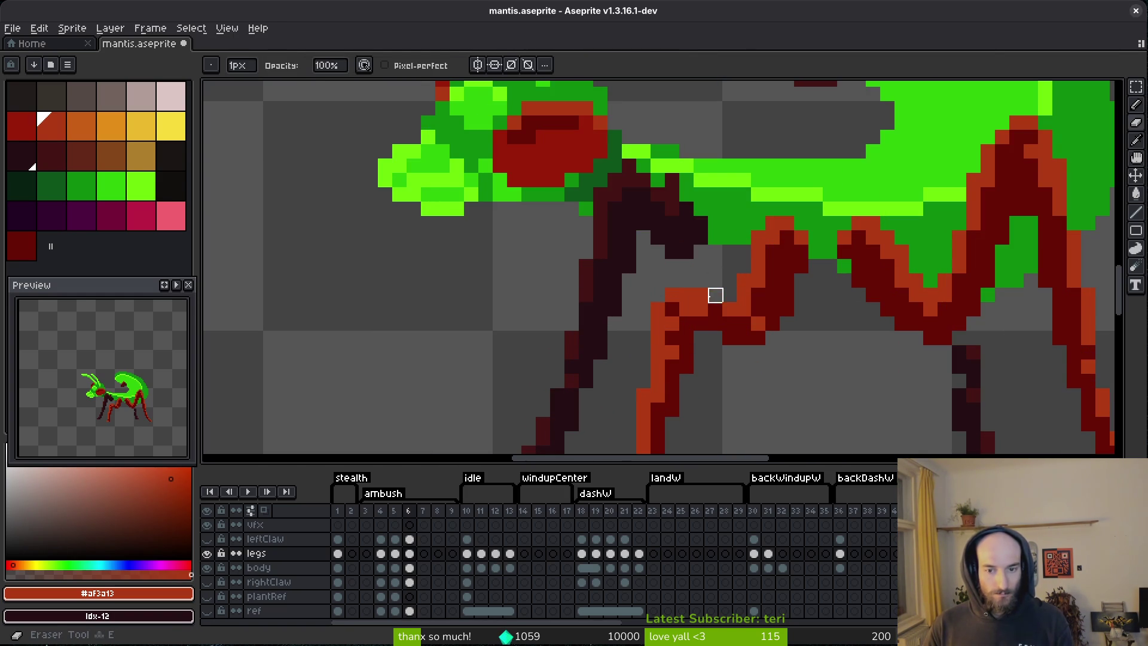
pyautogui.scroll(-4, 731, 311)
pyautogui.hotkey('ctrl', 's')
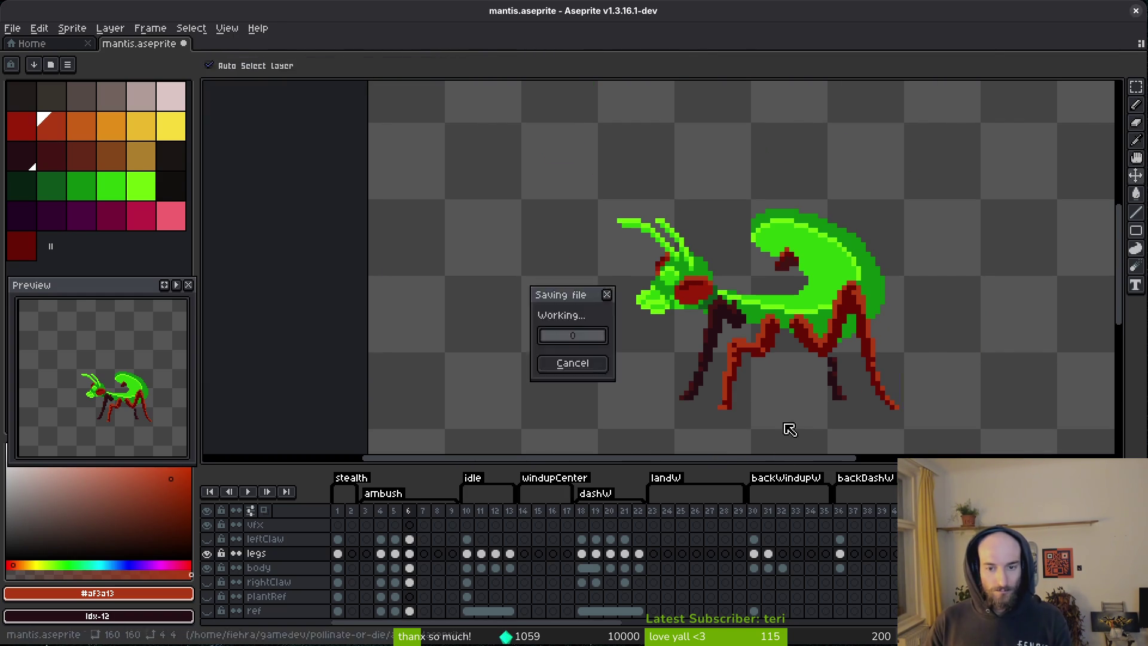
# - Touch up the knee with dark red and orange pixels, then save
pyautogui.scroll(3, 777, 367)
pyautogui.keyDown('alt'); pyautogui.click(724, 346); pyautogui.keyUp('alt')
pyautogui.click(712, 332)
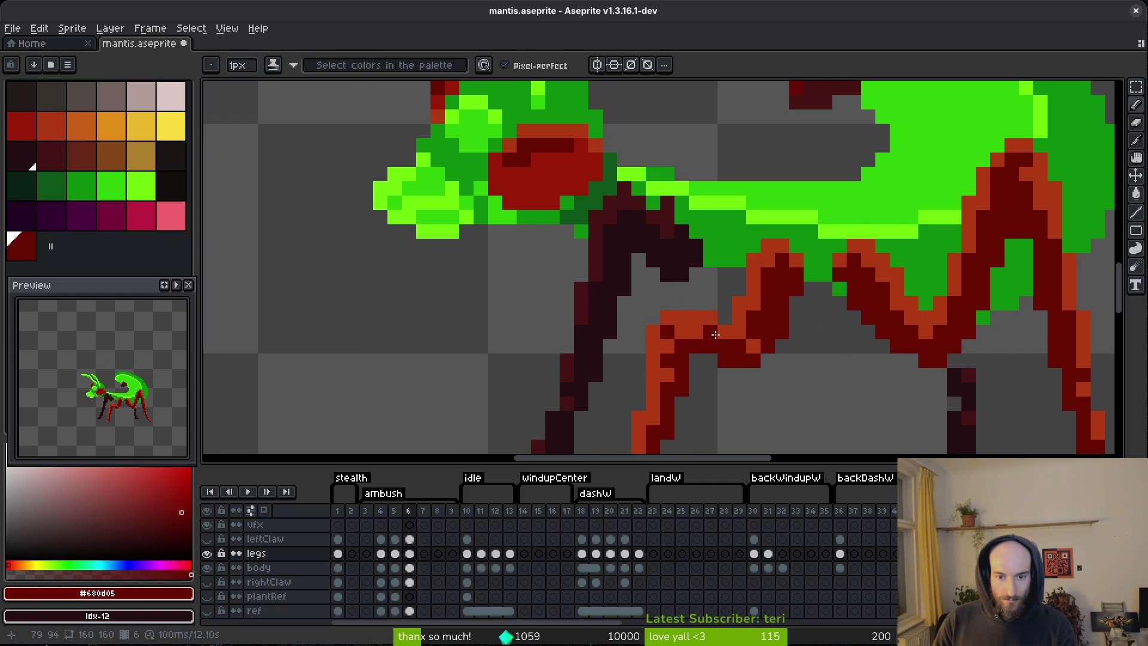
pyautogui.scroll(-3, 718, 341)
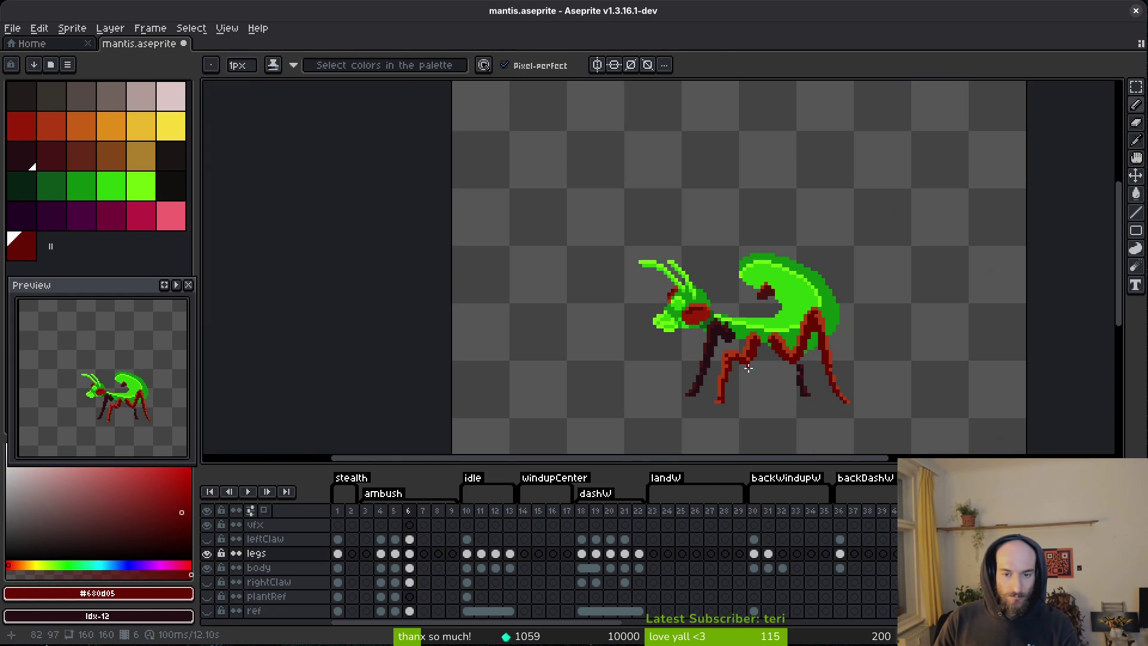
pyautogui.scroll(3, 751, 362)
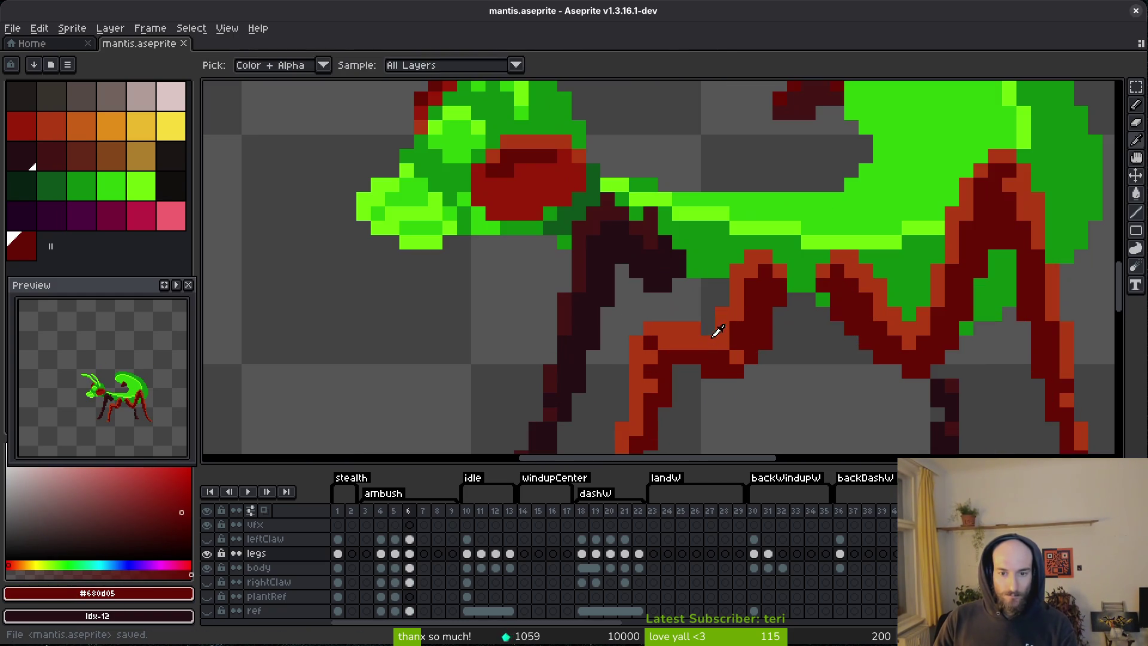
pyautogui.keyDown('alt'); pyautogui.click(717, 333); pyautogui.keyUp('alt')
pyautogui.click(717, 333)
pyautogui.scroll(-2, 718, 333)
pyautogui.scroll(3, 771, 372)
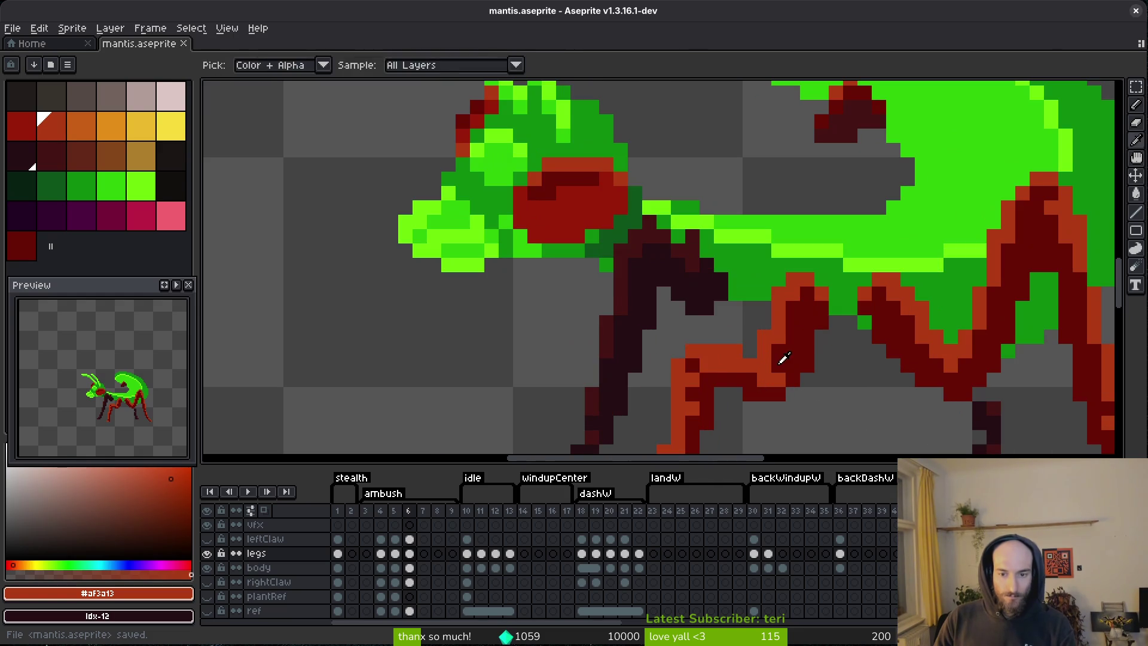
pyautogui.keyDown('alt'); pyautogui.click(777, 357); pyautogui.keyUp('alt')
pyautogui.click(807, 379)
pyautogui.scroll(-3, 818, 400)
pyautogui.hotkey('ctrl', 's')
# - Erase stray pixels around the knee and save the sprite again
pyautogui.scroll(-3, 829, 410)
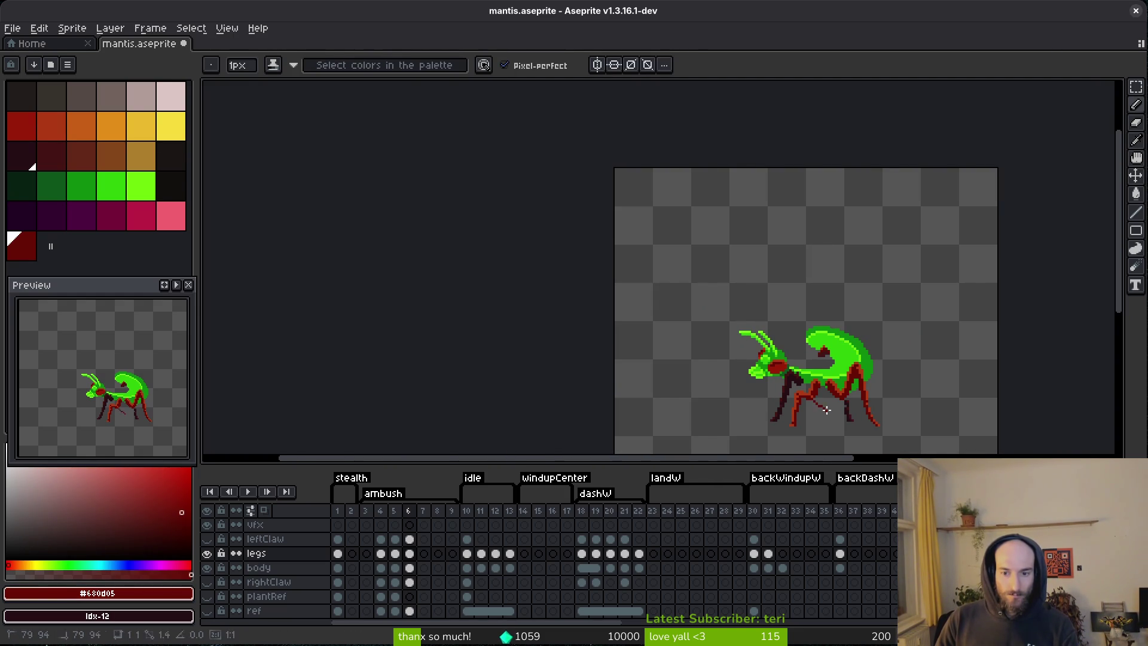
pyautogui.scroll(3, 819, 413)
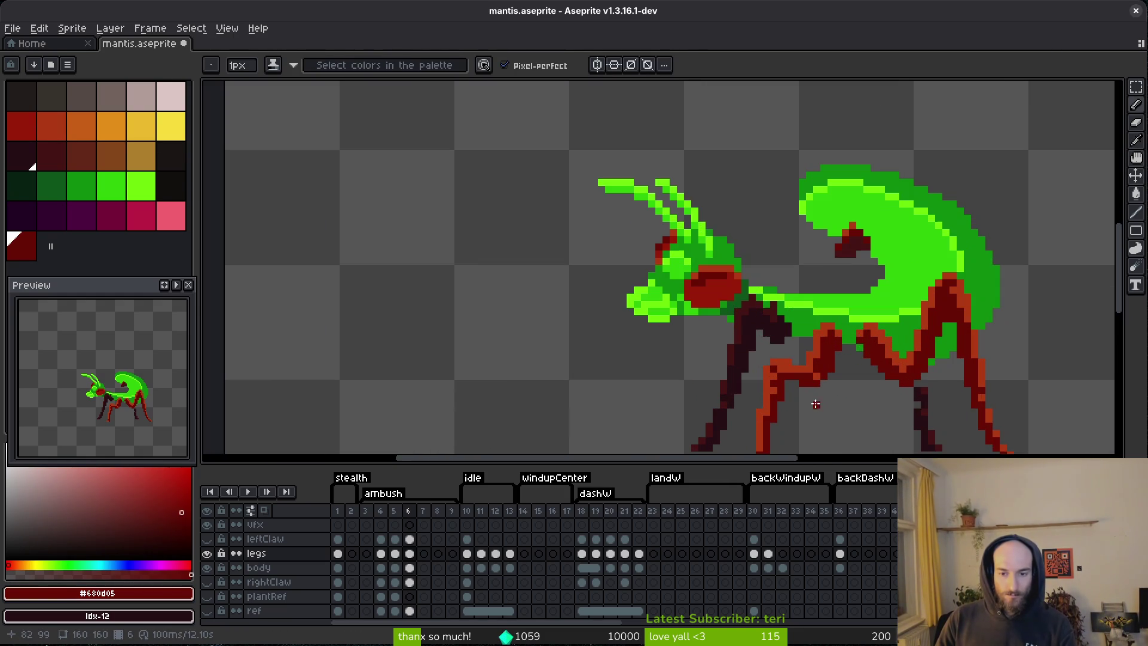
pyautogui.press('e')
pyautogui.scroll(-1, 837, 395)
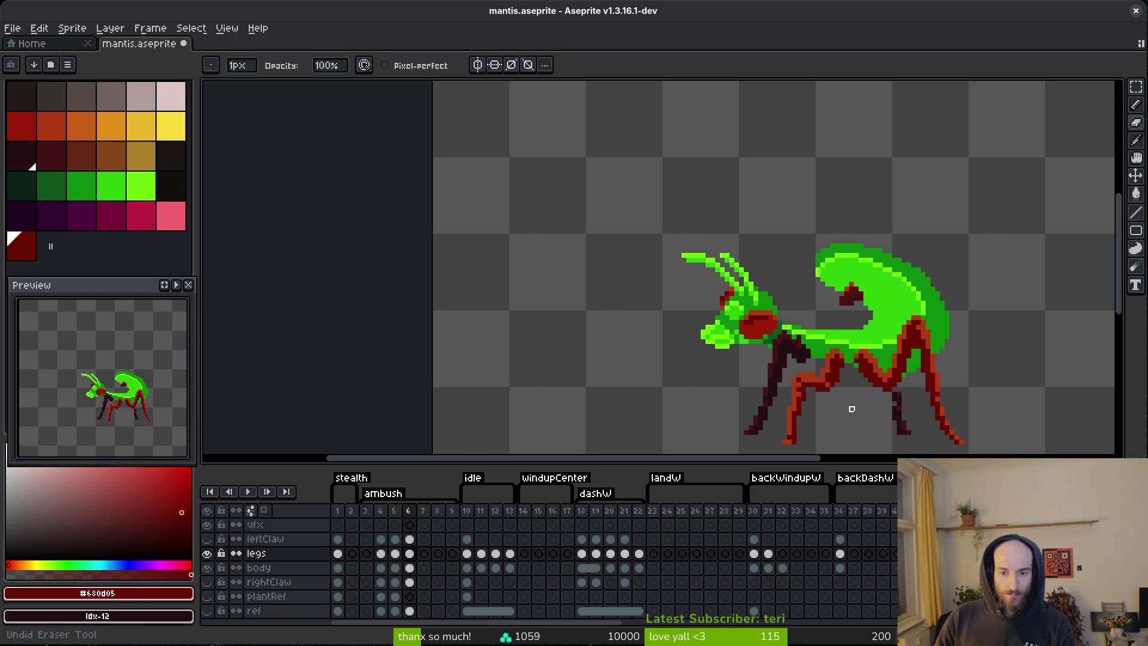
pyautogui.scroll(-2, 831, 385)
pyautogui.hotkey('ctrl', 's')
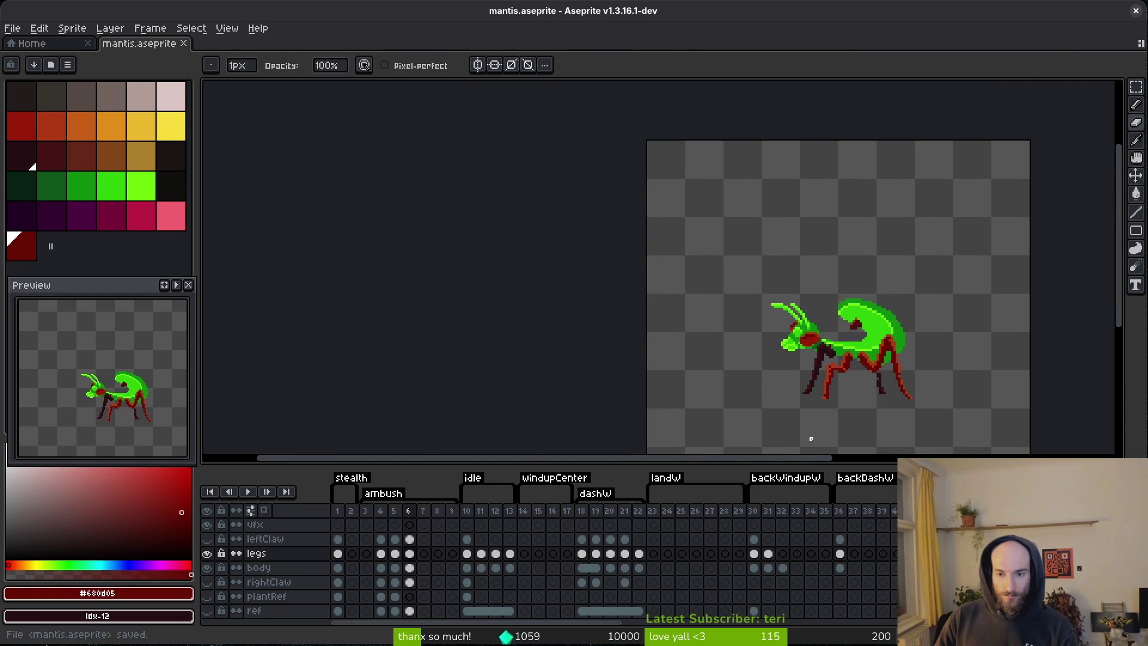
pyautogui.scroll(3, 849, 382)
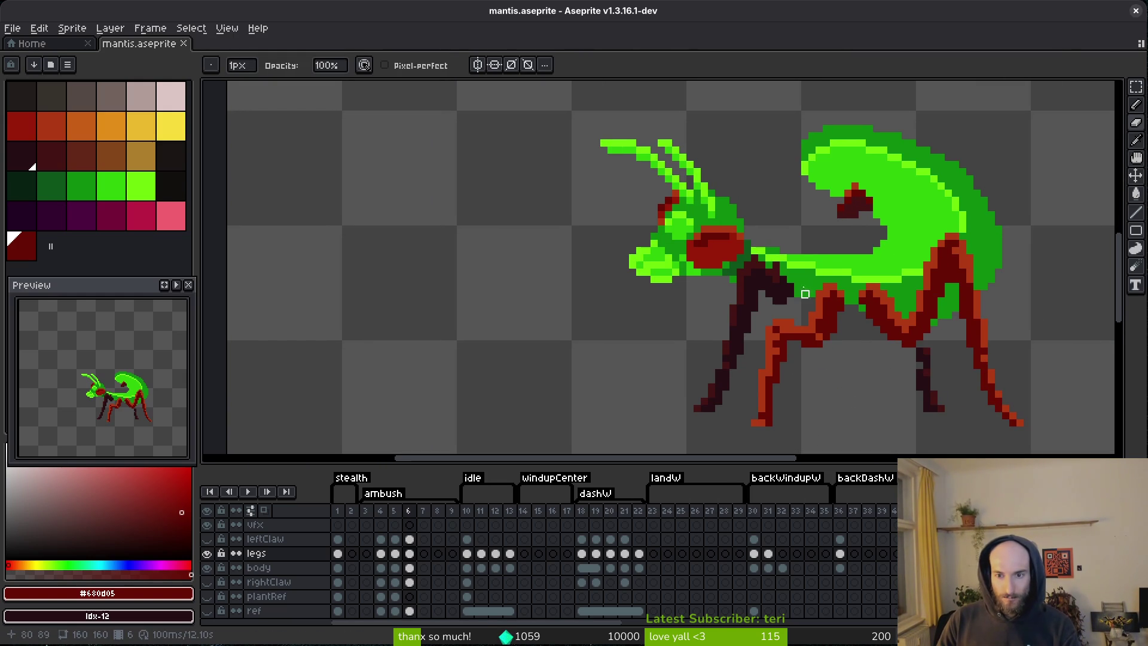
pyautogui.scroll(-1, 873, 275)
pyautogui.scroll(4, 838, 299)
# - Move the dark red patch on the back about 4 pixels down-left
pyautogui.press('m')
pyautogui.moveTo(623, 106); pyautogui.dragTo(837, 257)
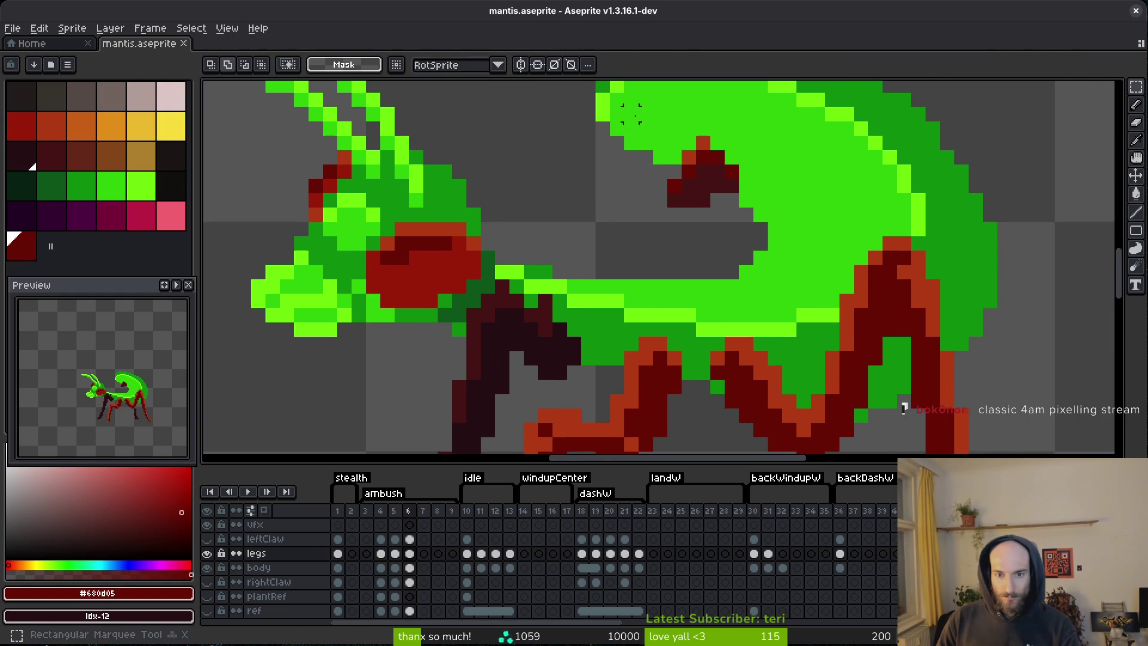
pyautogui.moveTo(708, 174)
pyautogui.mouseDown()
pyautogui.moveTo(707, 236)
pyautogui.moveTo(692, 226)
pyautogui.moveTo(691, 243)
pyautogui.mouseUp()
pyautogui.hotkey('ctrl', 'd')
# - Sample the leg reds, paint one joint pixel dark red, and save
pyautogui.press('i')
pyautogui.click(698, 286)
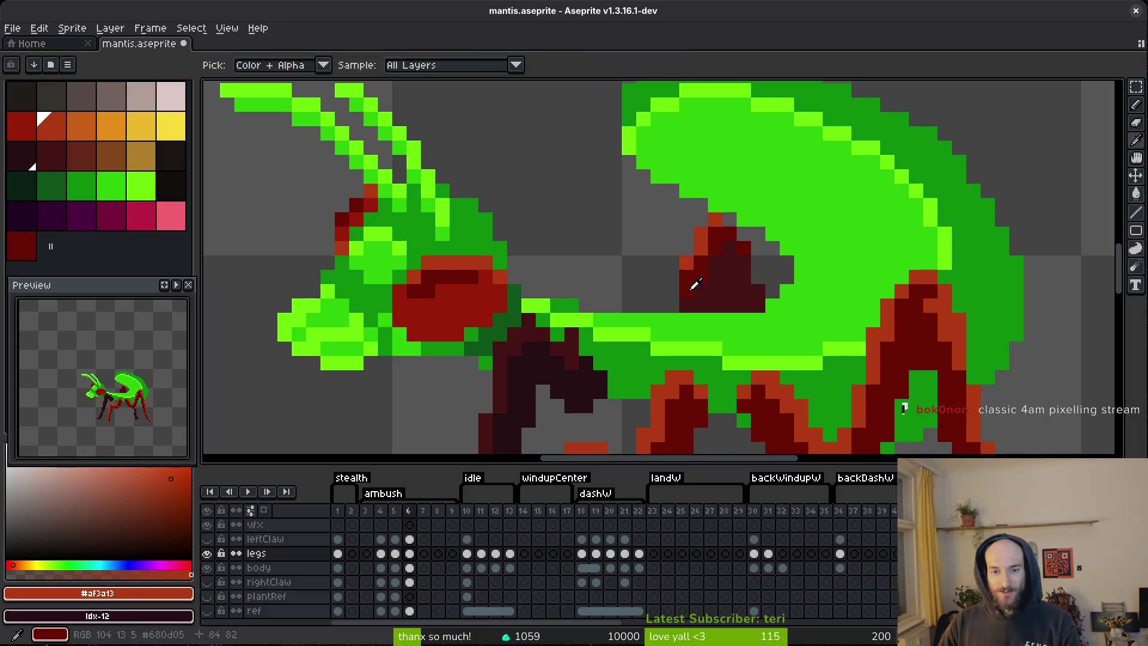
pyautogui.click(698, 286)
pyautogui.scroll(-1, 735, 286)
pyautogui.scroll(1, 740, 284)
pyautogui.press('b')
pyautogui.click(727, 257)
pyautogui.keyDown('alt'); pyautogui.click(741, 254); pyautogui.keyUp('alt')
pyautogui.hotkey('ctrl', 's')
pyautogui.scroll(-3, 769, 300)
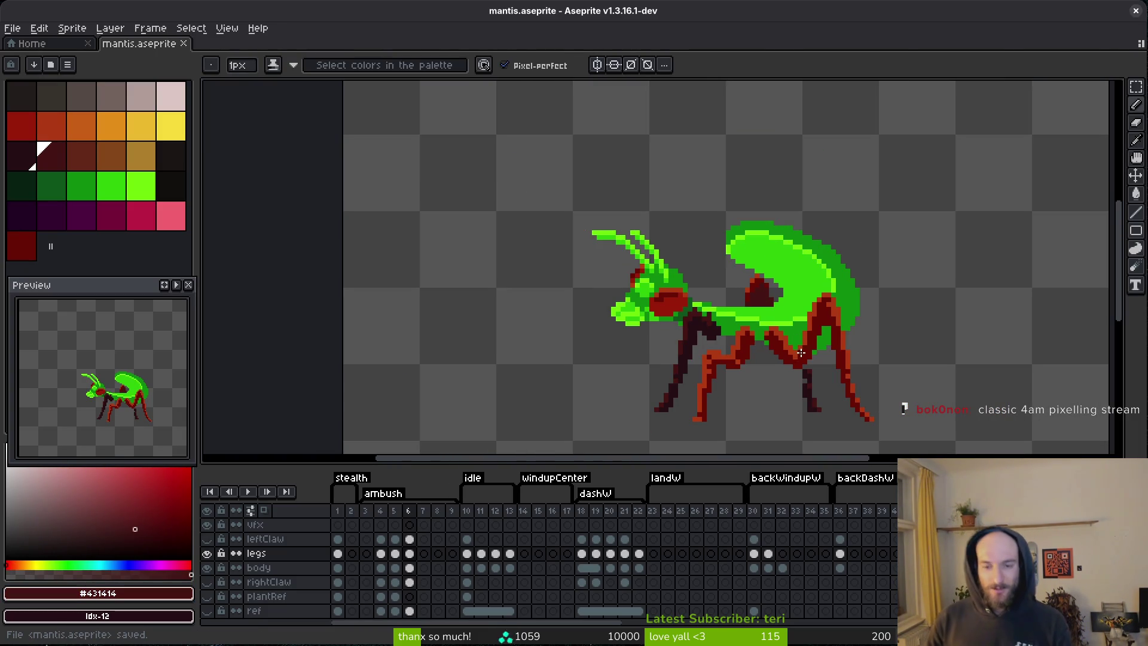
# - Shift the dark-red joint block slightly with a rectangular selection
pyautogui.press('i')
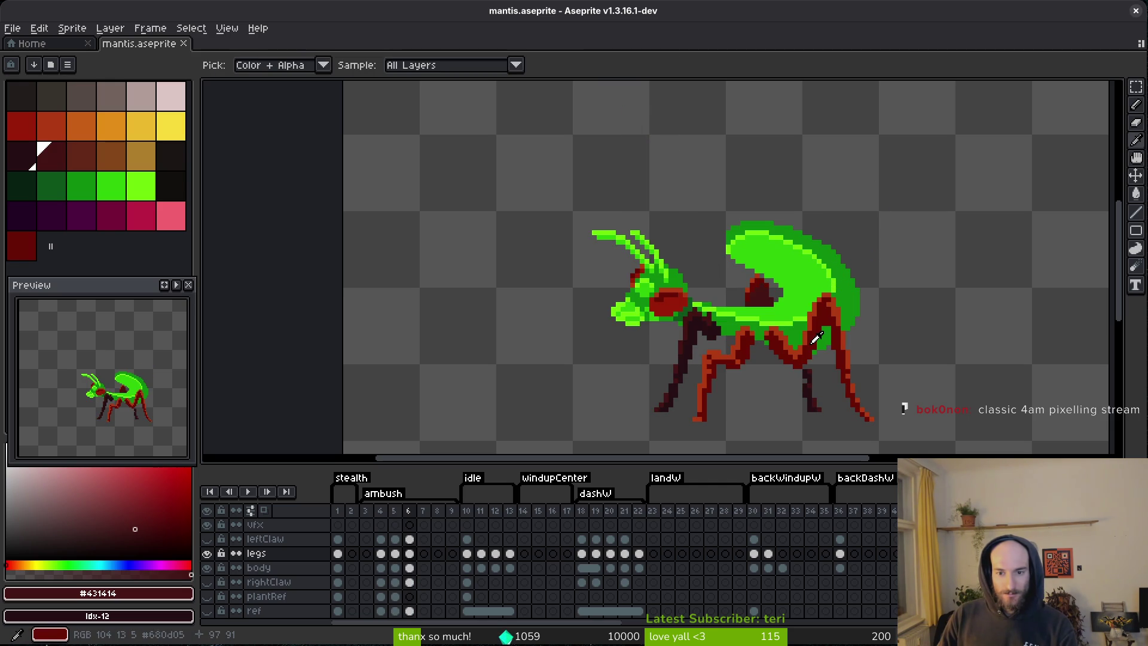
pyautogui.press('b')
pyautogui.scroll(4, 763, 294)
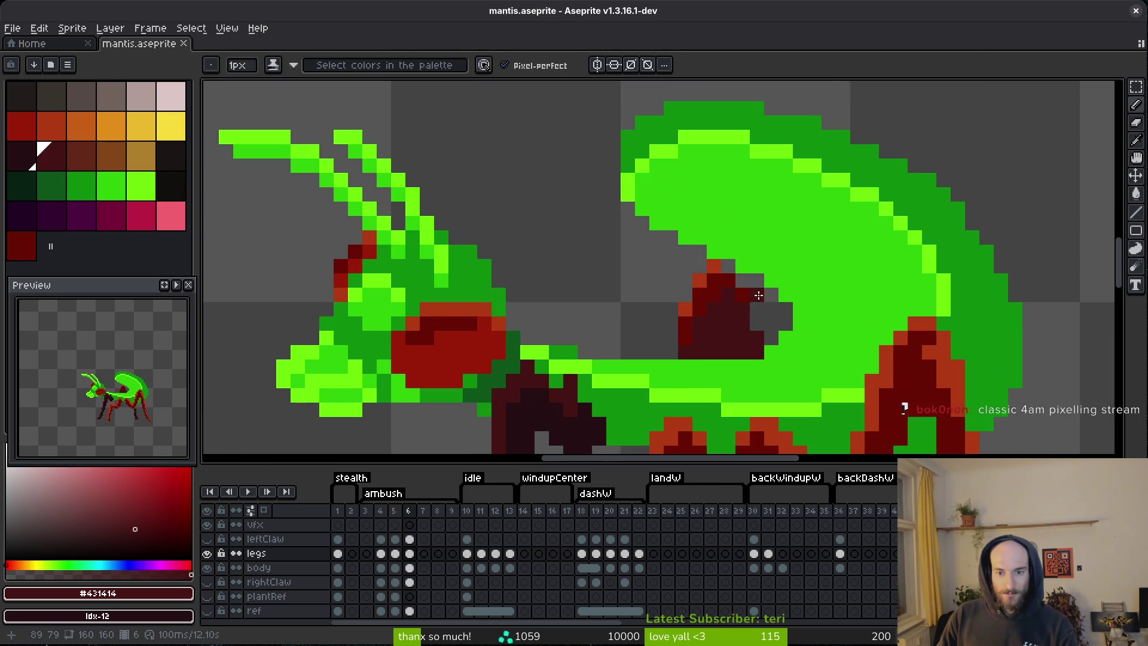
pyautogui.press('m')
pyautogui.moveTo(634, 245)
pyautogui.mouseDown()
pyautogui.moveTo(777, 361)
pyautogui.moveTo(784, 340)
pyautogui.moveTo(729, 353)
pyautogui.mouseUp()
pyautogui.press('e')
# - Move the dark-red joint about 2 pixels right and clear the selection
pyautogui.press('m')
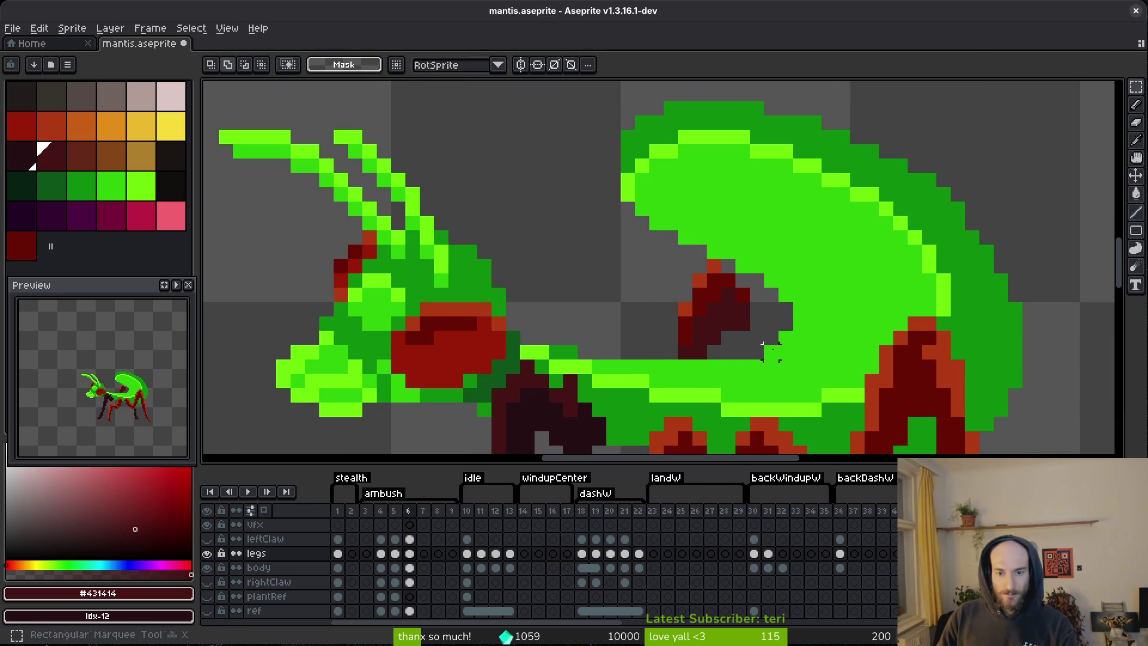
pyautogui.moveTo(617, 228); pyautogui.dragTo(839, 377)
pyautogui.moveTo(747, 323); pyautogui.dragTo(779, 319)
pyautogui.press('Return')
pyautogui.hotkey('ctrl', 'd')
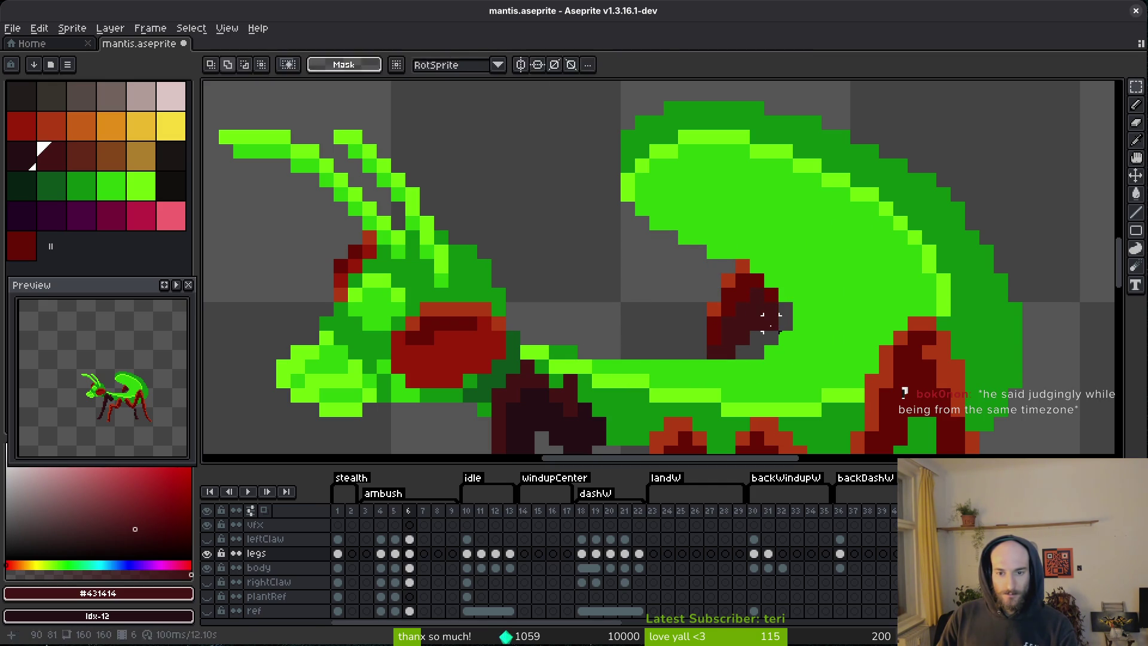
pyautogui.press('b')
# - Nudge the dark-red joint one pixel down and one right, then save
pyautogui.press('m')
pyautogui.moveTo(661, 240); pyautogui.dragTo(813, 325)
pyautogui.press('Down')
pyautogui.moveTo(819, 373); pyautogui.dragTo(636, 250)
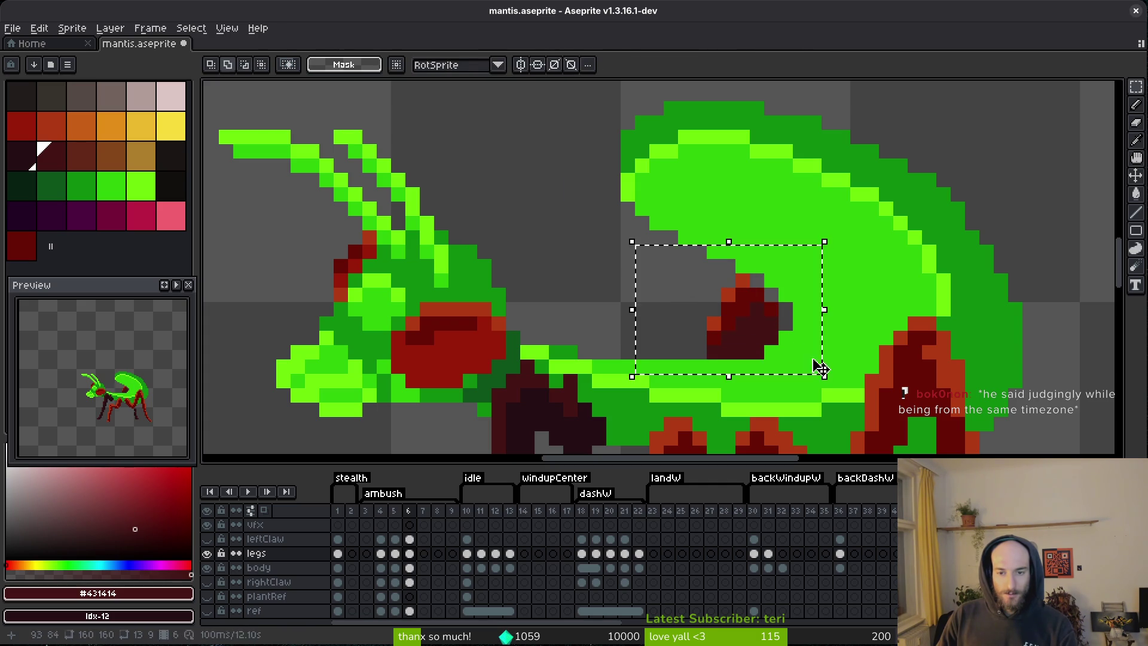
pyautogui.press('Right')
pyautogui.hotkey('ctrl', 'd')
pyautogui.press('e')
pyautogui.hotkey('ctrl', 's')
pyautogui.scroll(-5, 867, 355)
# - Compare frames 5 and 6, settle on frame 5's green pose, and save
pyautogui.press(',')
pyautogui.press('.')
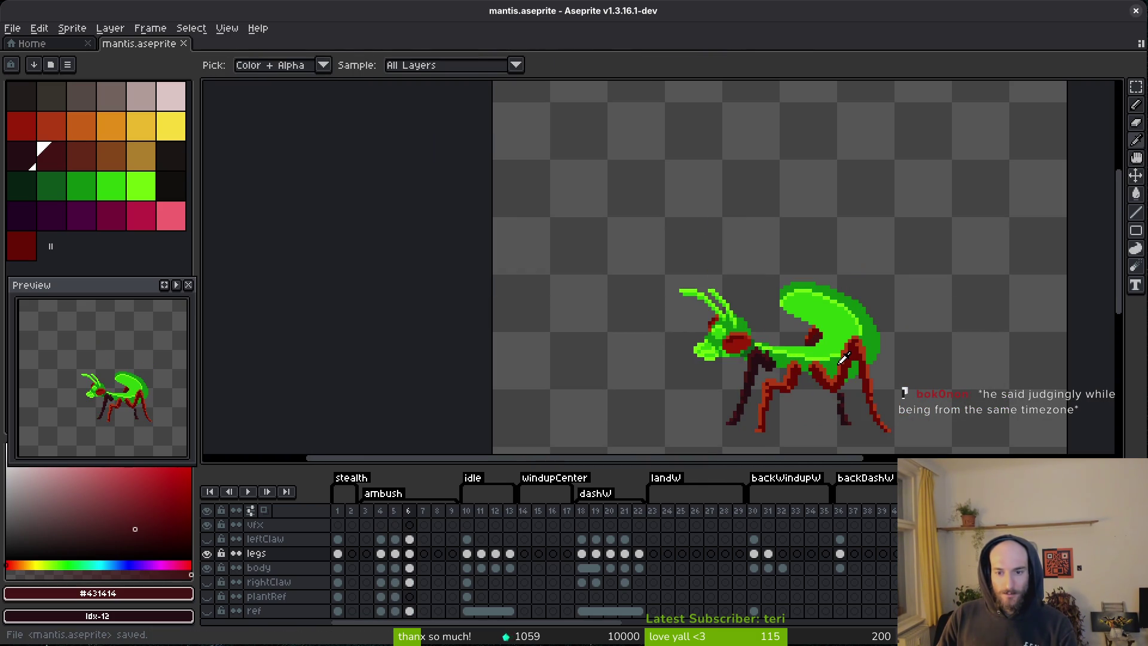
pyautogui.press('b')
pyautogui.press(',')
pyautogui.press('.')
pyautogui.press(',')
pyautogui.press('.')
pyautogui.press(',')
pyautogui.press('.')
pyautogui.press(',')
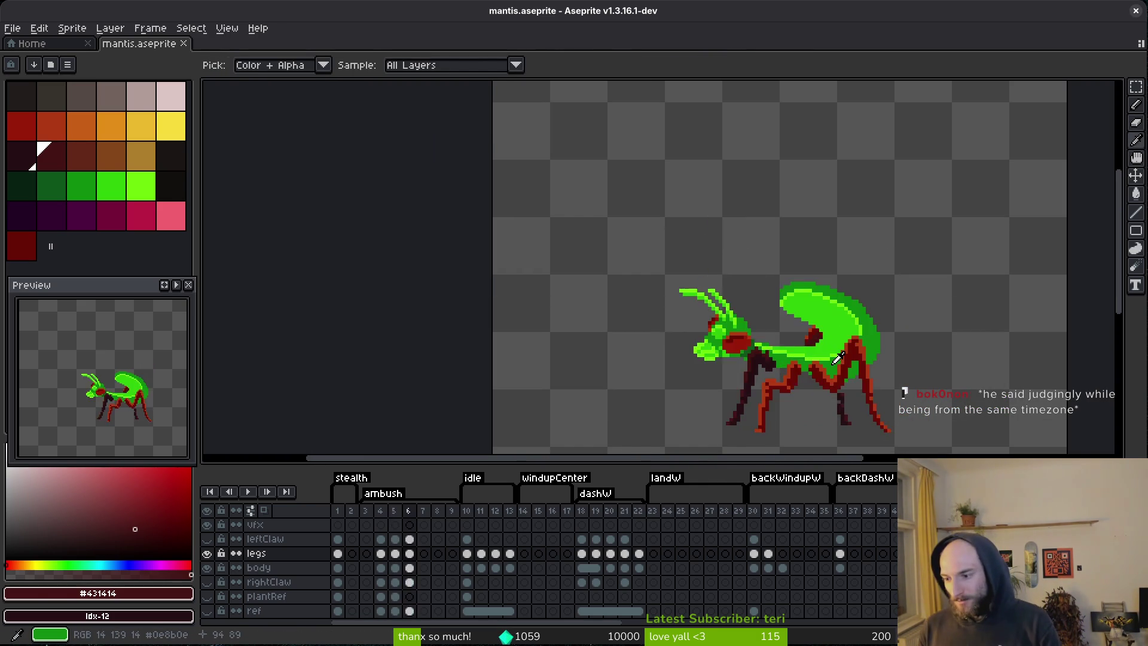
pyautogui.press('v')
pyautogui.press('b')
pyautogui.hotkey('ctrl', 's')
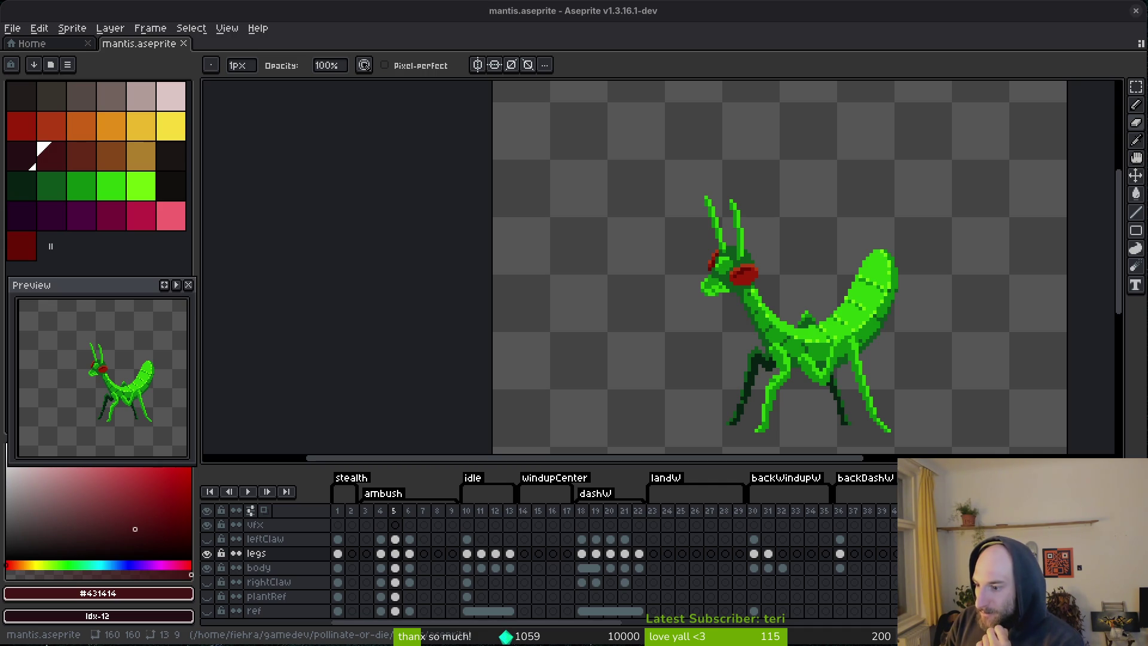
pyautogui.press('super+b')
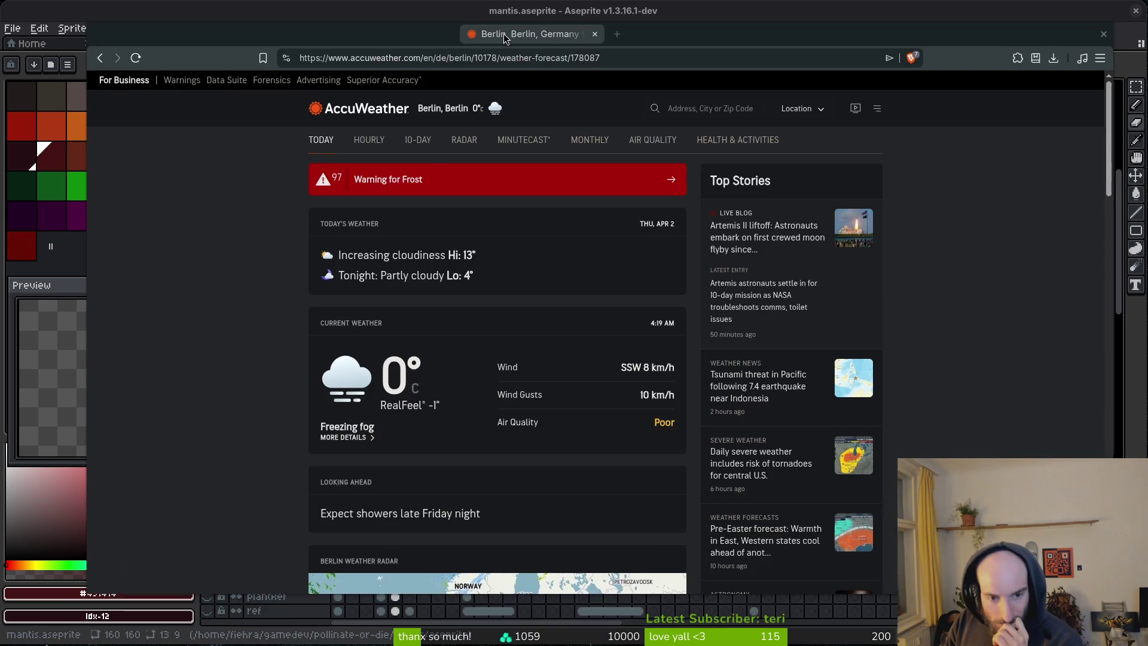
pyautogui.scroll(-15, 235, 419)
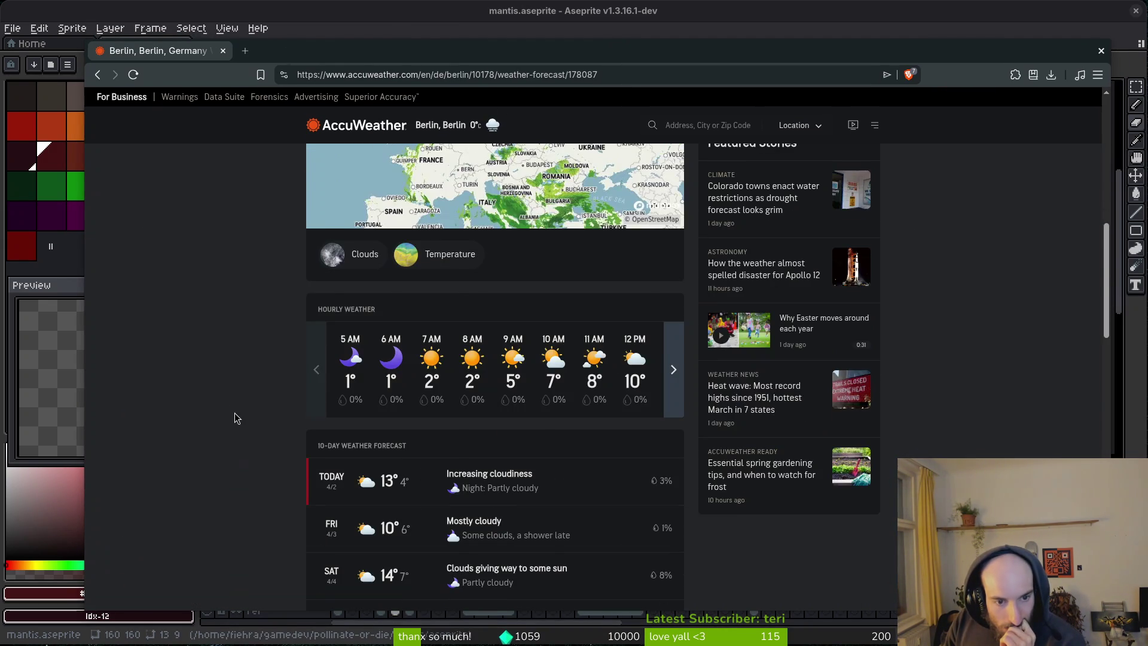
pyautogui.scroll(2, 234, 419)
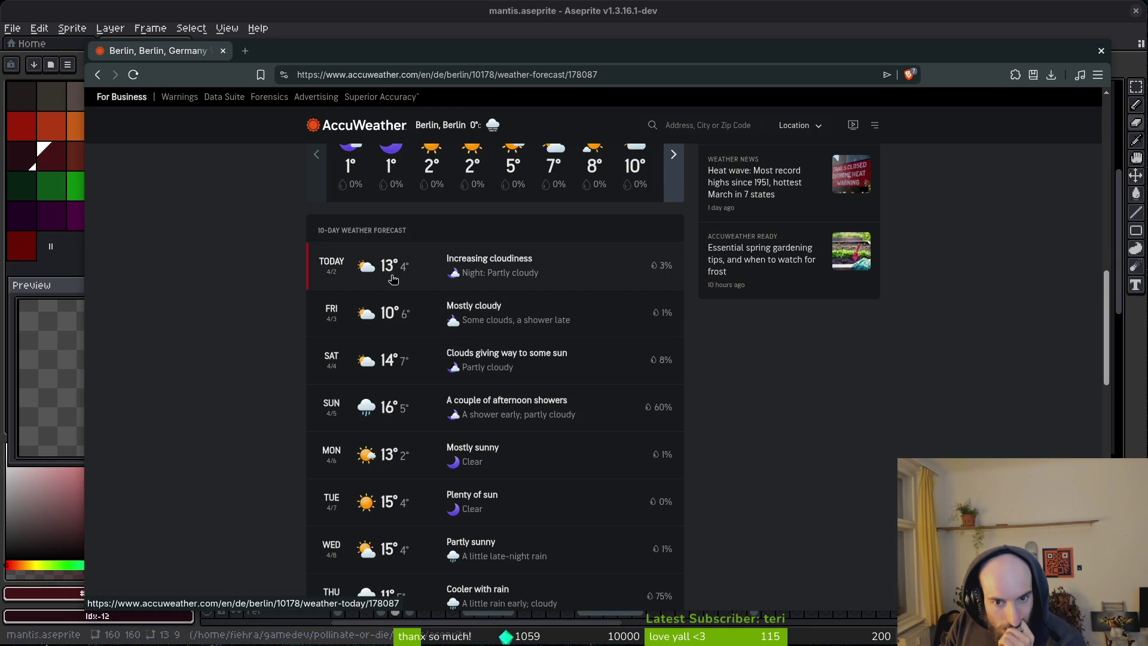
pyautogui.scroll(-5, 336, 414)
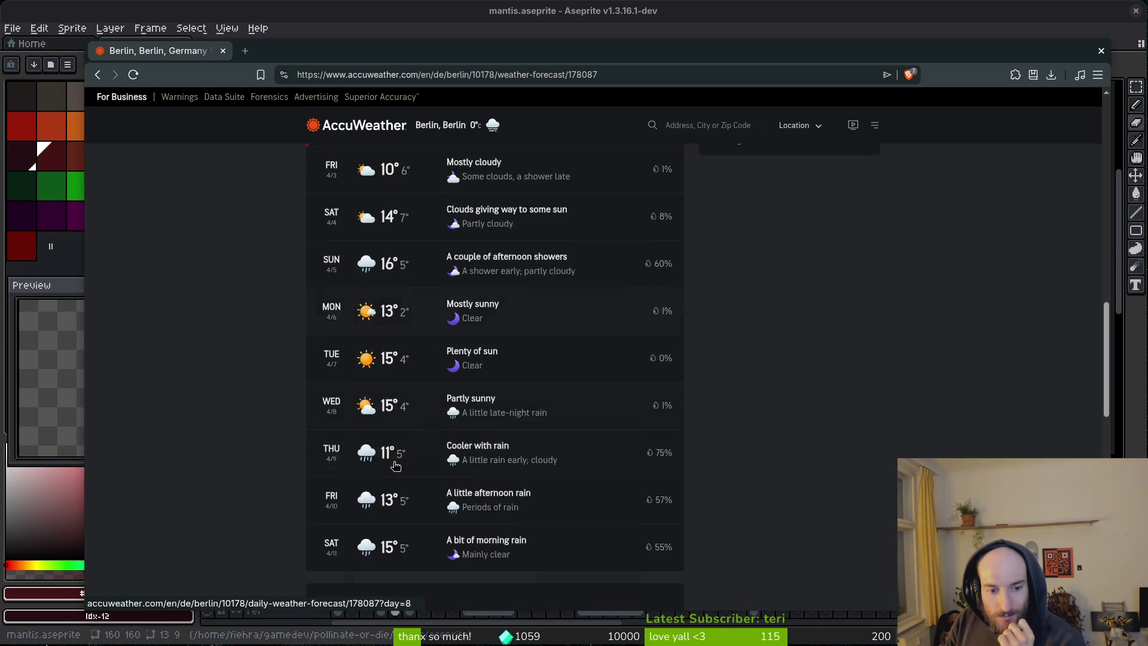
pyautogui.click(223, 51)
pyautogui.press('Left')
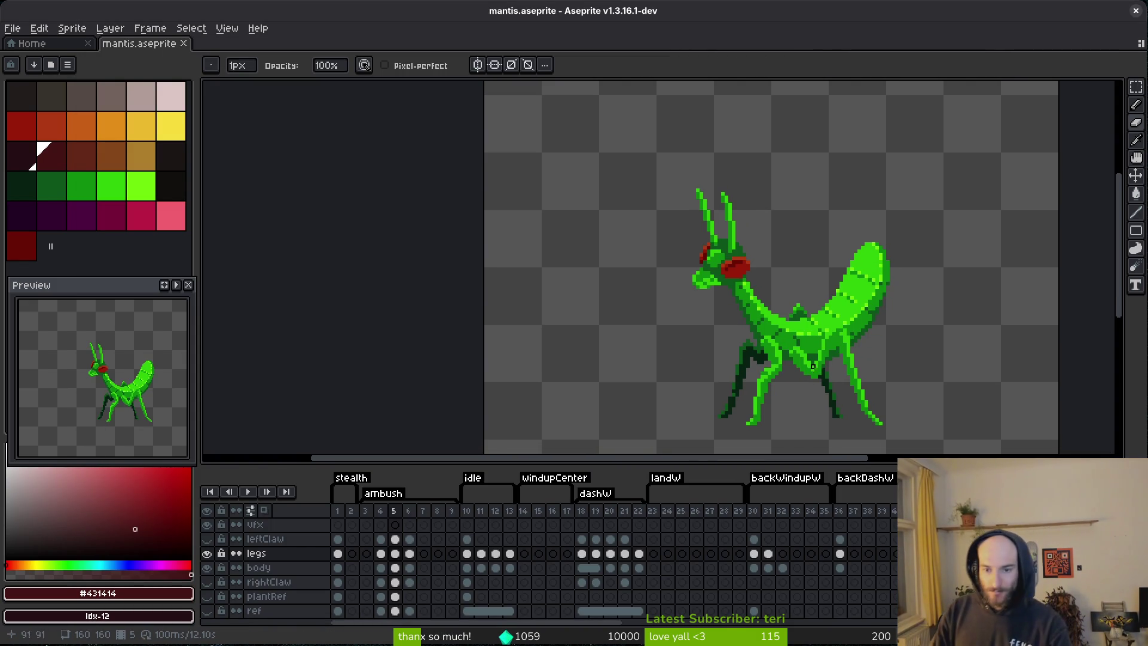
# - Step through ambush frames 3–6 to compare poses, ending back on frame 4
pyautogui.moveTo(762, 370); pyautogui.dragTo(746, 336)
pyautogui.press('alt')
pyautogui.press('Right')
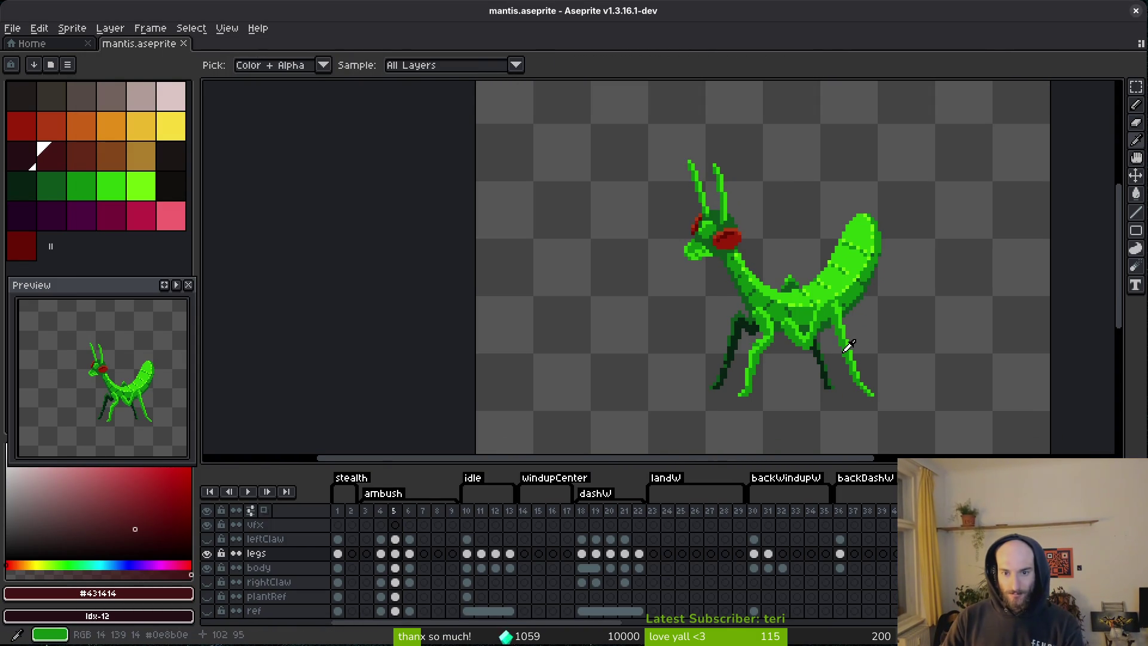
pyautogui.press('Right')
pyautogui.press('Left')
pyautogui.press('Right')
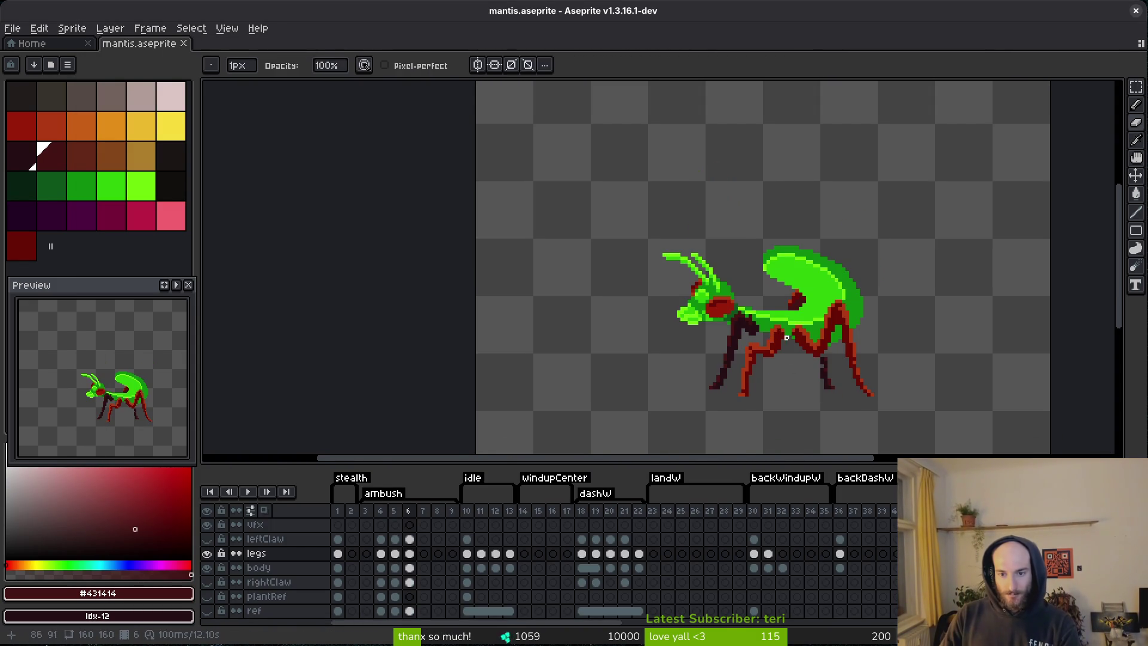
pyautogui.press('Left')
pyautogui.press('Right')
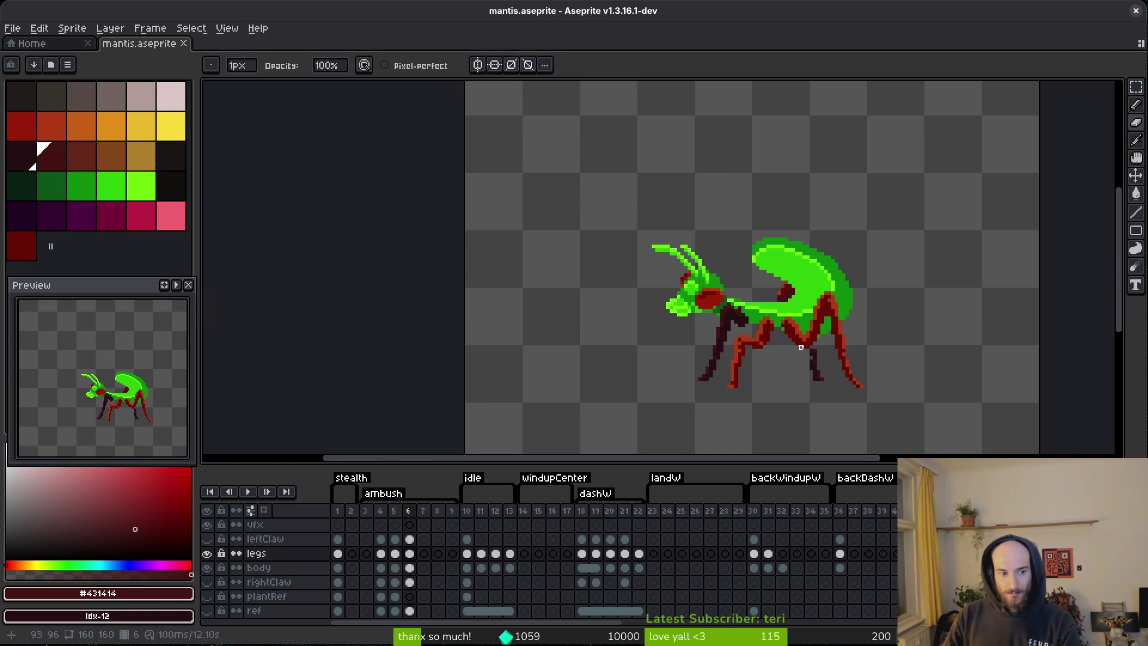
pyautogui.press('Left')
pyautogui.press('Left')
pyautogui.press('Left')
pyautogui.press('Right')
pyautogui.press('Right')
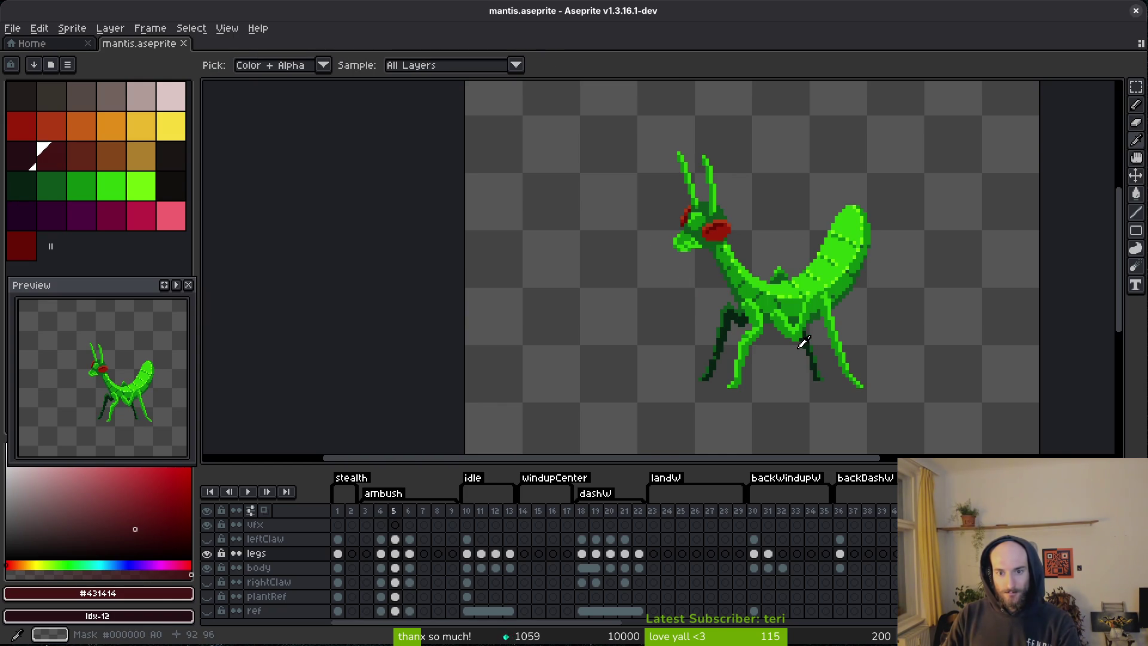
pyautogui.press('Left')
# - Shift the left antenna one pixel left on the body layer of frame 4
pyautogui.press('b')
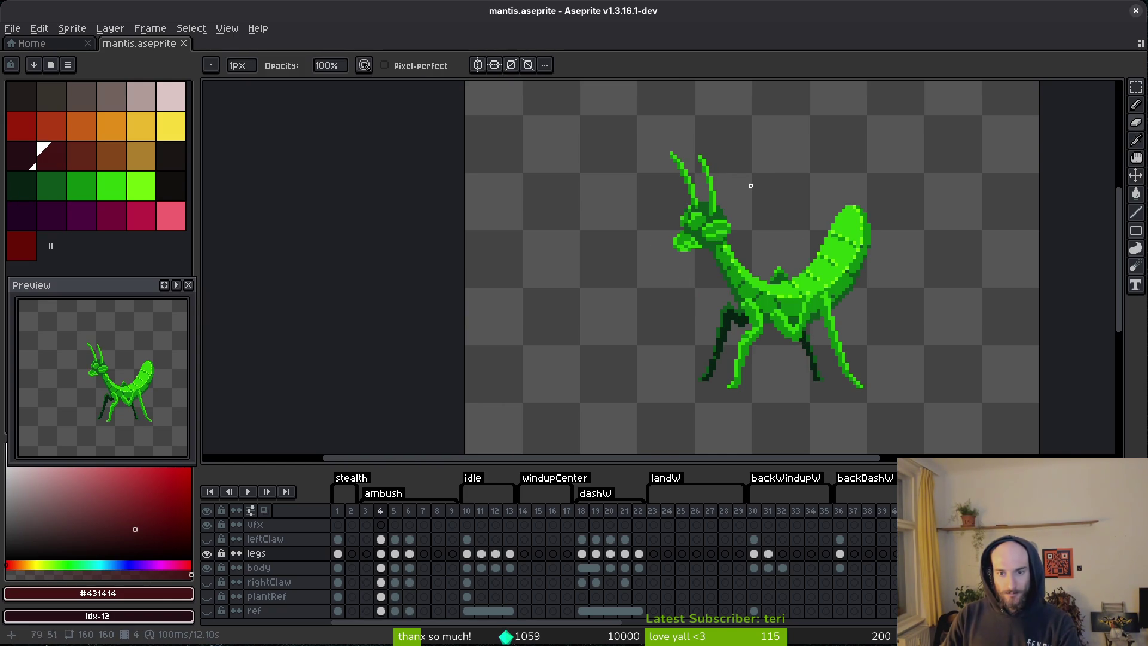
pyautogui.scroll(3, 712, 160)
pyautogui.press('m')
pyautogui.moveTo(559, 131)
pyautogui.mouseDown()
pyautogui.moveTo(661, 240)
pyautogui.moveTo(662, 258)
pyautogui.mouseUp()
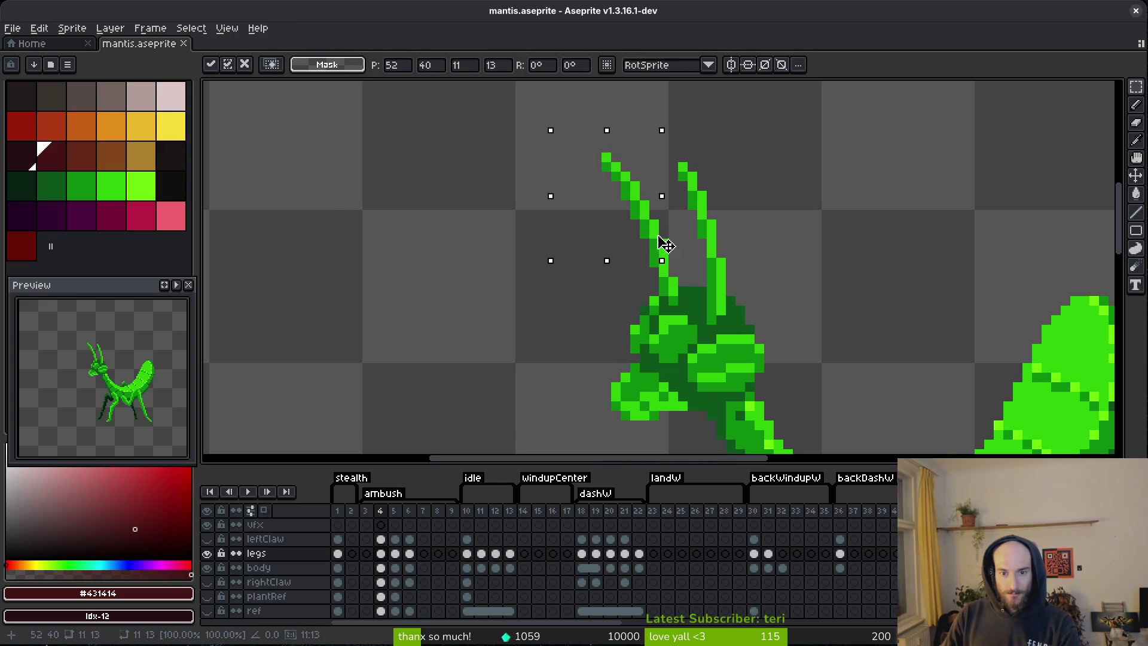
pyautogui.click(381, 567)
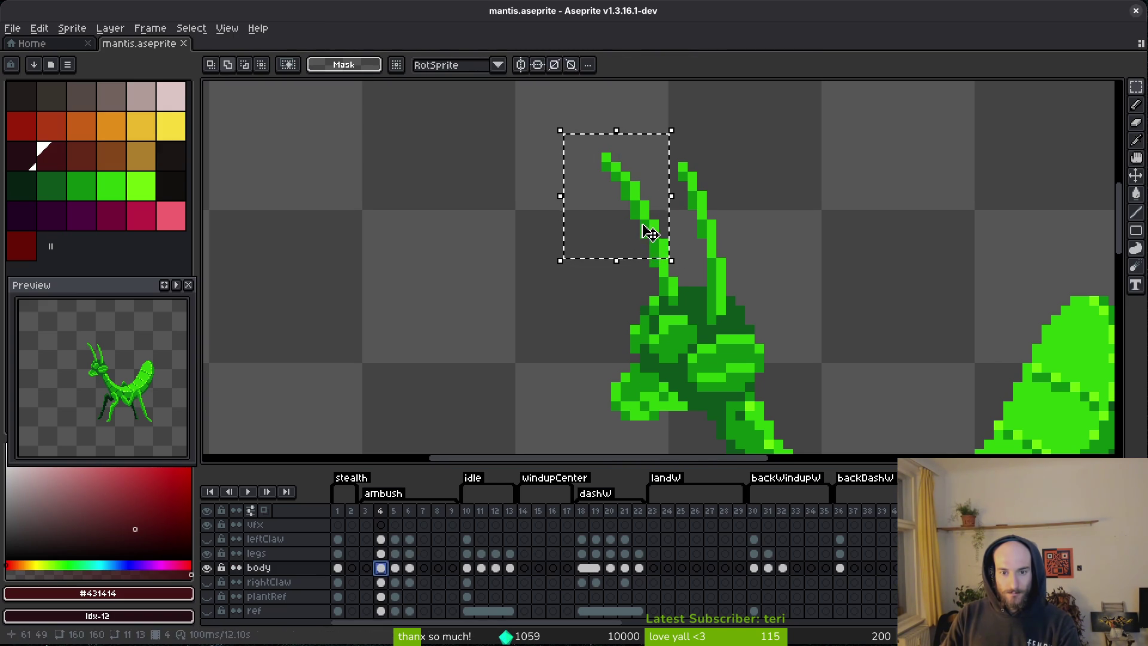
pyautogui.press('Left')
pyautogui.hotkey('ctrl', 'd')
# - Nudge the left antenna tip one pixel left and save mantis.aseprite
pyautogui.press('b')
pyautogui.keyDown('alt'); pyautogui.click(661, 264); pyautogui.keyUp('alt')
pyautogui.keyDown('alt'); pyautogui.click(666, 264); pyautogui.keyUp('alt')
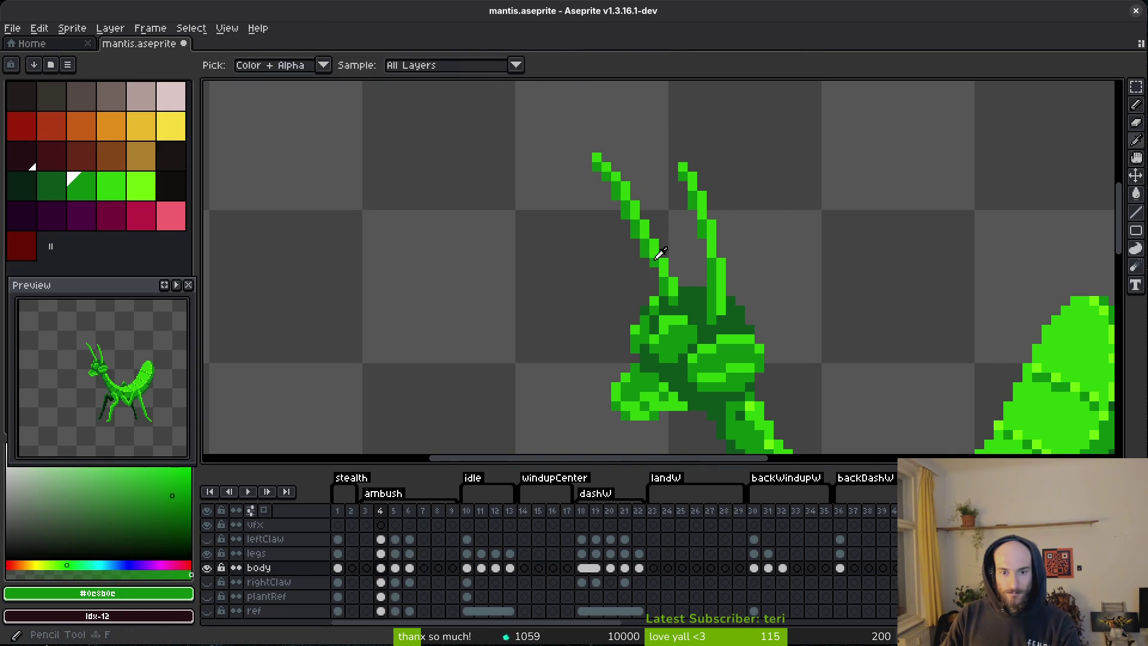
pyautogui.scroll(-2, 676, 263)
pyautogui.scroll(3, 679, 243)
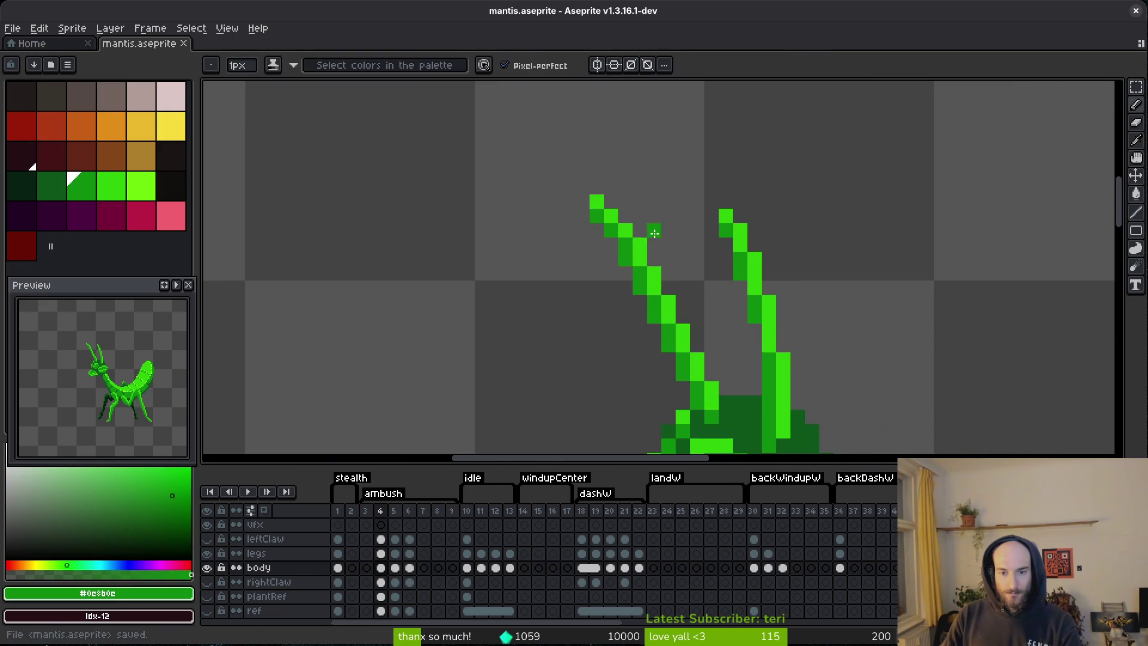
pyautogui.press('x')
pyautogui.moveTo(639, 251); pyautogui.dragTo(654, 267)
pyautogui.press('Left')
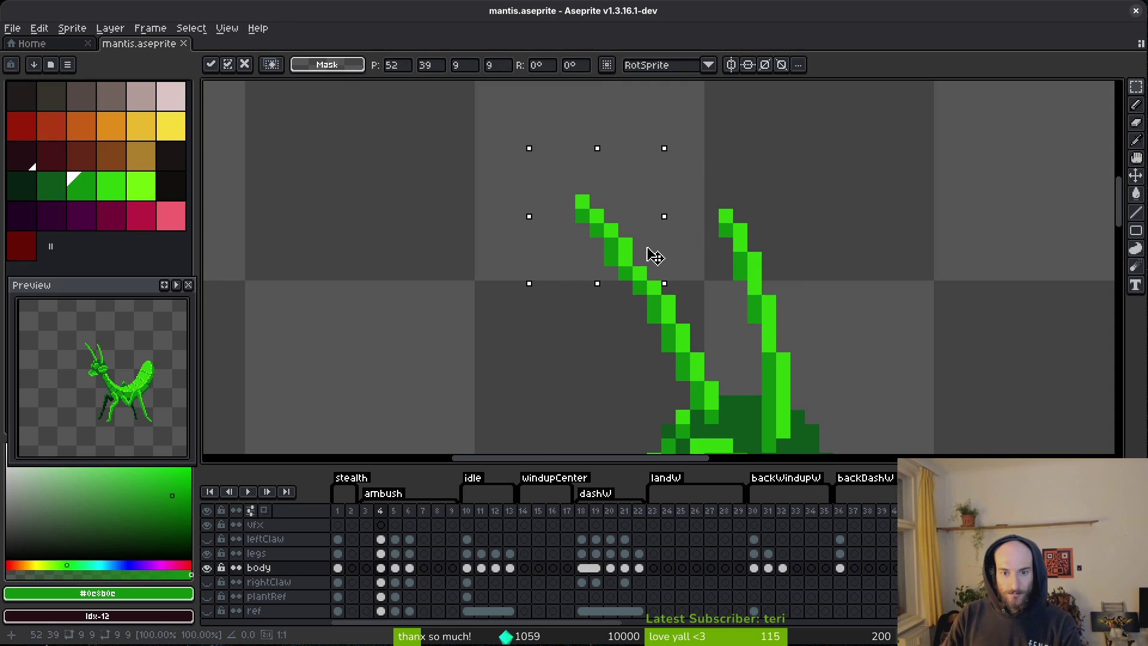
pyautogui.hotkey('ctrl', 'd')
pyautogui.scroll(-4, 696, 273)
pyautogui.hotkey('ctrl', 's')
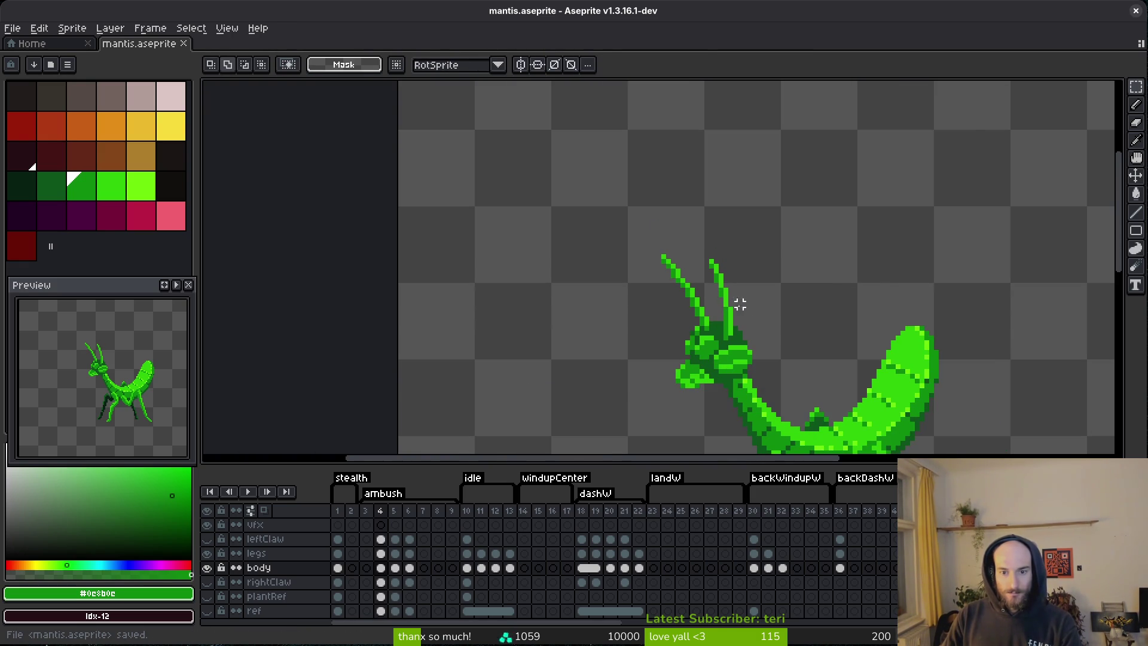
# - Reselect the left antenna region, then drop the selection
pyautogui.scroll(4, 741, 312)
pyautogui.moveTo(486, 111)
pyautogui.mouseDown()
pyautogui.moveTo(683, 331)
pyautogui.moveTo(661, 315)
pyautogui.mouseUp()
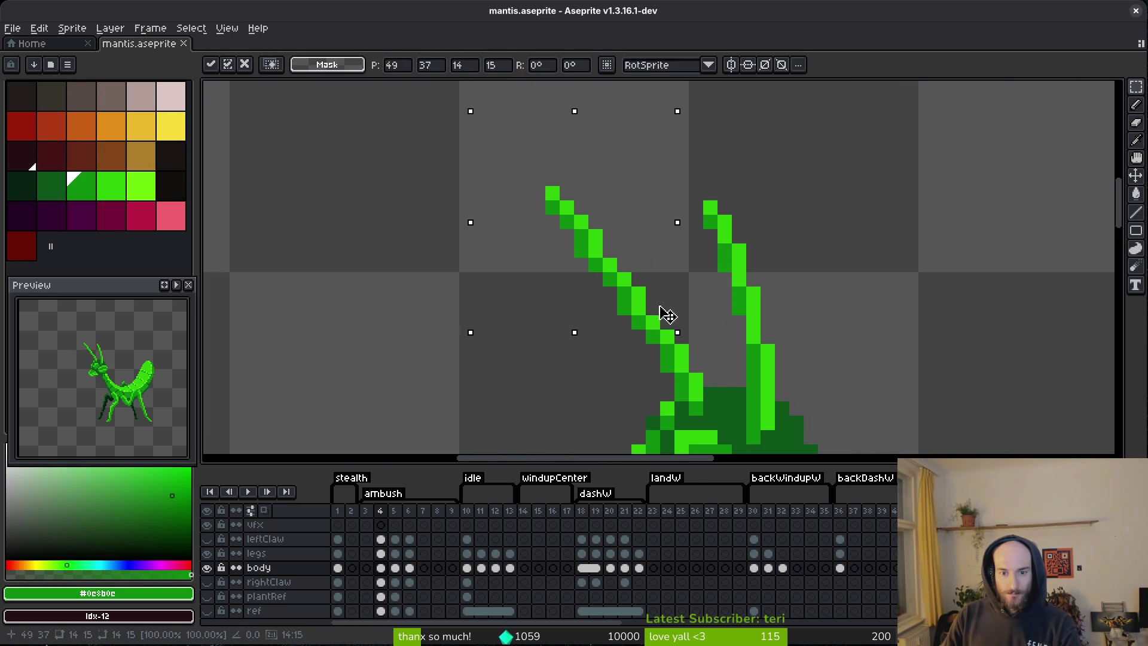
pyautogui.hotkey('ctrl', 'd')
pyautogui.scroll(-3, 661, 277)
pyautogui.scroll(-2, 679, 258)
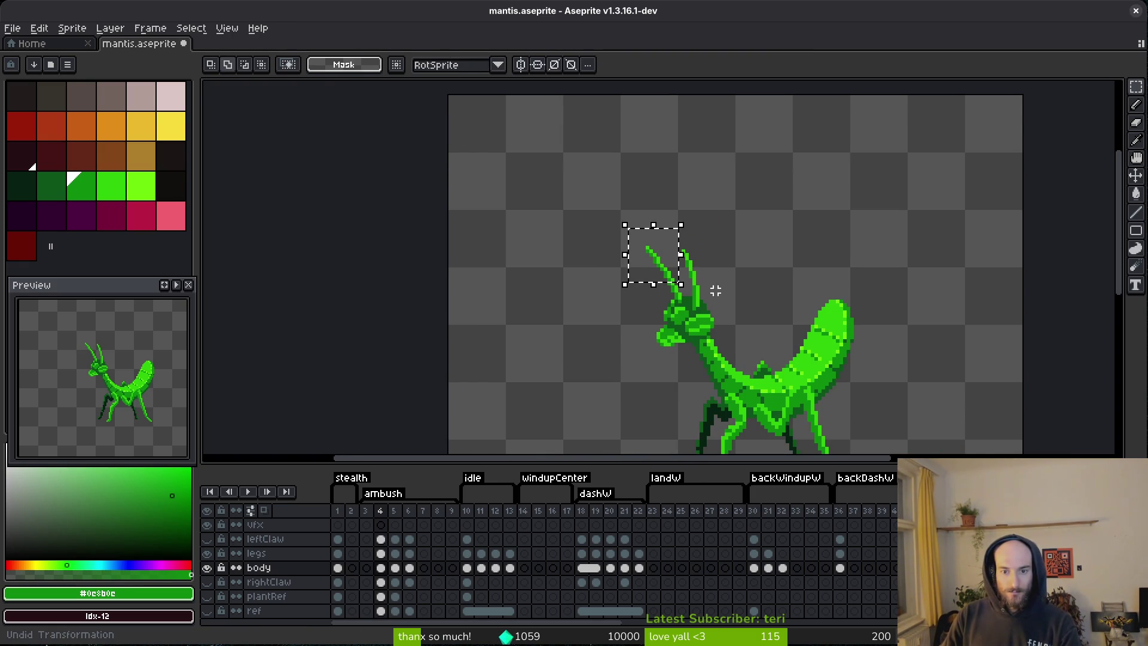
pyautogui.scroll(3, 699, 269)
pyautogui.scroll(3, 715, 274)
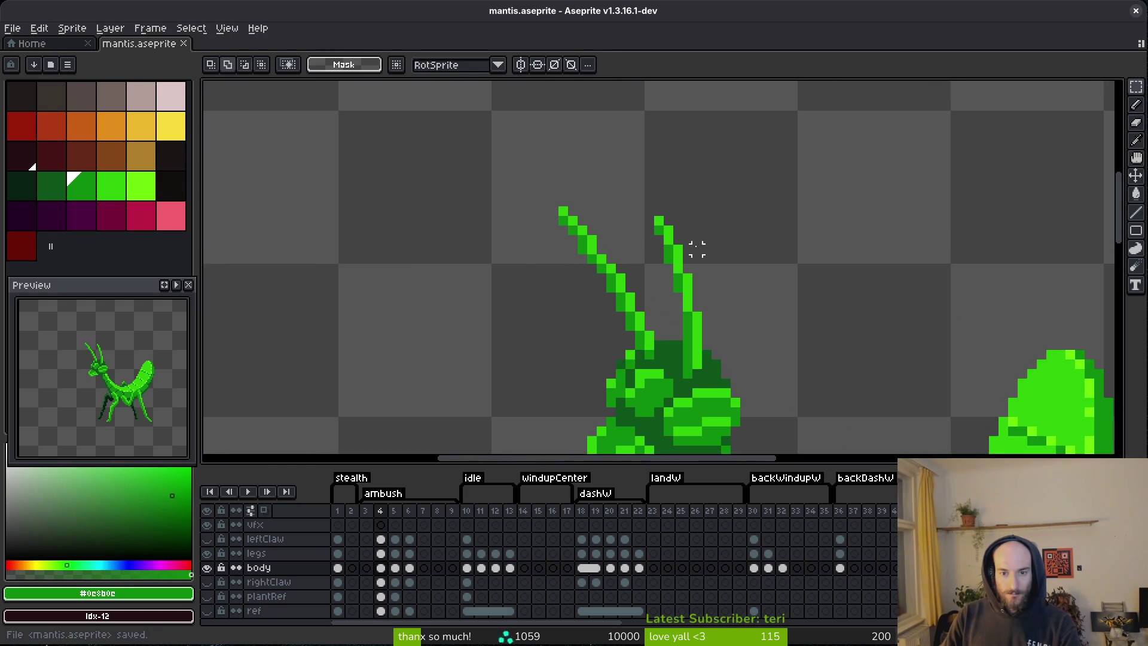
# - Move the right antenna and its tip one pixel left
pyautogui.moveTo(567, 104)
pyautogui.mouseDown()
pyautogui.moveTo(636, 180)
pyautogui.moveTo(681, 255)
pyautogui.moveTo(699, 218)
pyautogui.moveTo(662, 141)
pyautogui.moveTo(699, 219)
pyautogui.moveTo(738, 359)
pyautogui.moveTo(730, 282)
pyautogui.mouseUp()
pyautogui.scroll(-1, 731, 282)
pyautogui.moveTo(612, 156); pyautogui.dragTo(706, 278)
pyautogui.moveTo(618, 206); pyautogui.dragTo(750, 336)
pyautogui.moveTo(671, 325)
pyautogui.mouseDown()
pyautogui.moveTo(679, 303)
pyautogui.moveTo(669, 302)
pyautogui.mouseUp()
pyautogui.hotkey('ctrl', 'd')
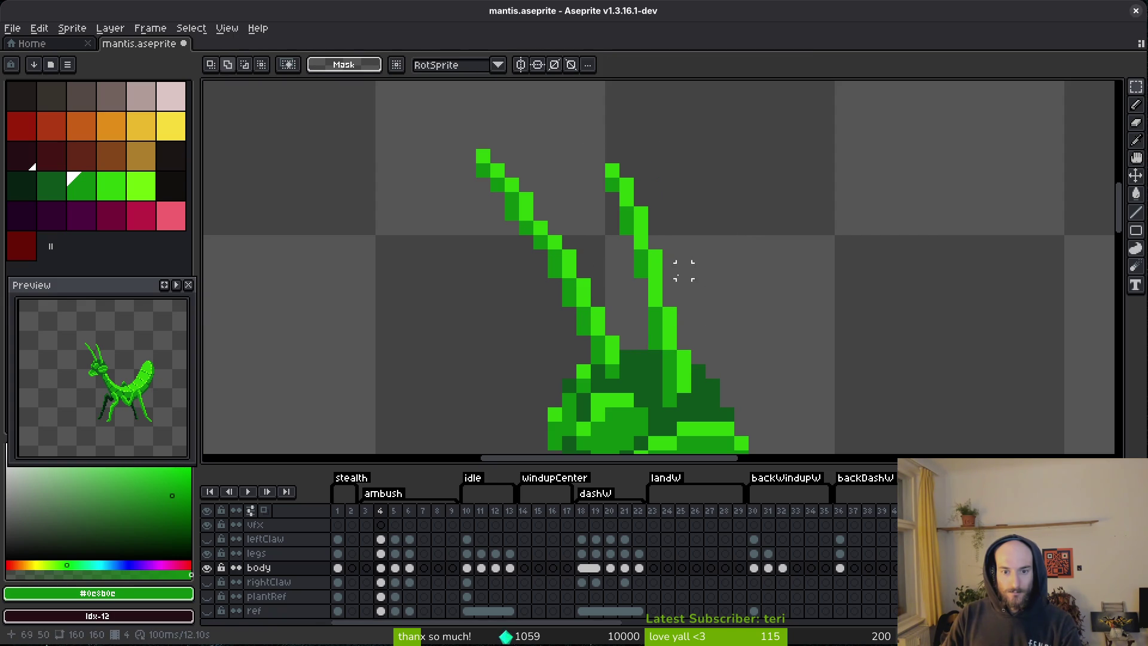
# - Reposition and rotate the antenna pixels, commit them, and save the file
pyautogui.press('i')
pyautogui.press('b')
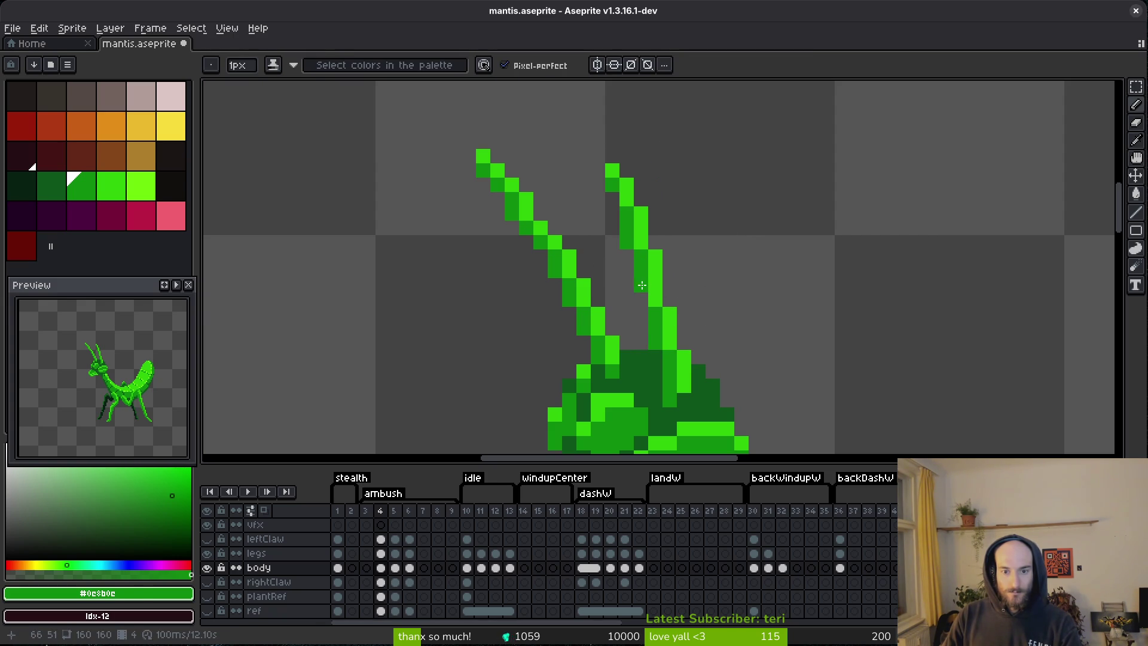
pyautogui.scroll(-3, 738, 315)
pyautogui.scroll(3, 750, 322)
pyautogui.press('m')
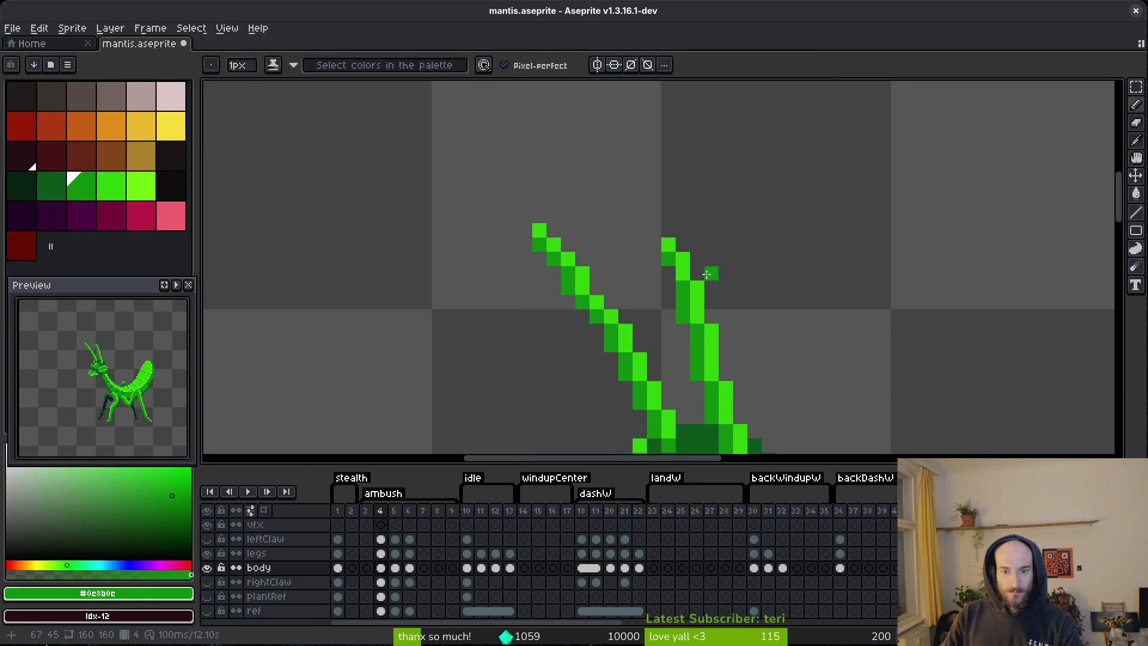
pyautogui.moveTo(615, 206)
pyautogui.mouseDown()
pyautogui.moveTo(722, 298)
pyautogui.moveTo(700, 267)
pyautogui.moveTo(722, 312)
pyautogui.moveTo(683, 302)
pyautogui.moveTo(722, 331)
pyautogui.moveTo(678, 338)
pyautogui.moveTo(711, 340)
pyautogui.mouseUp()
pyautogui.click(687, 303)
pyautogui.click(711, 331)
pyautogui.click(748, 331)
pyautogui.scroll(-3, 756, 344)
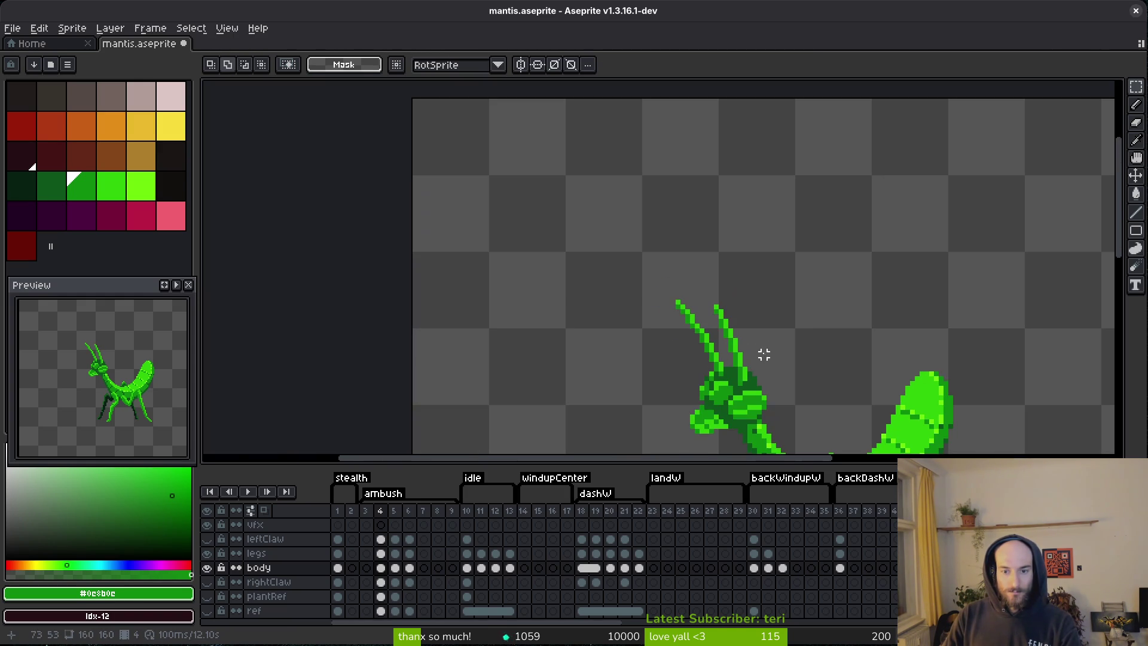
pyautogui.scroll(-1, 759, 347)
pyautogui.hotkey('ctrl', 's')
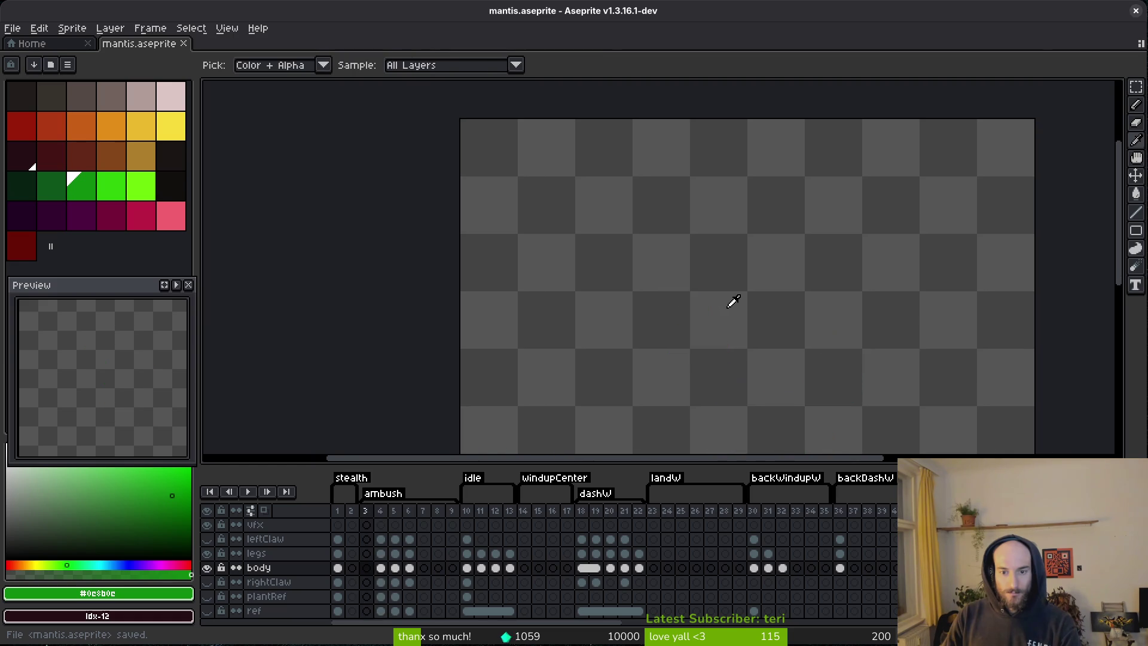
# - Advance to frame 6 and bring the red legs into view
pyautogui.press('.')
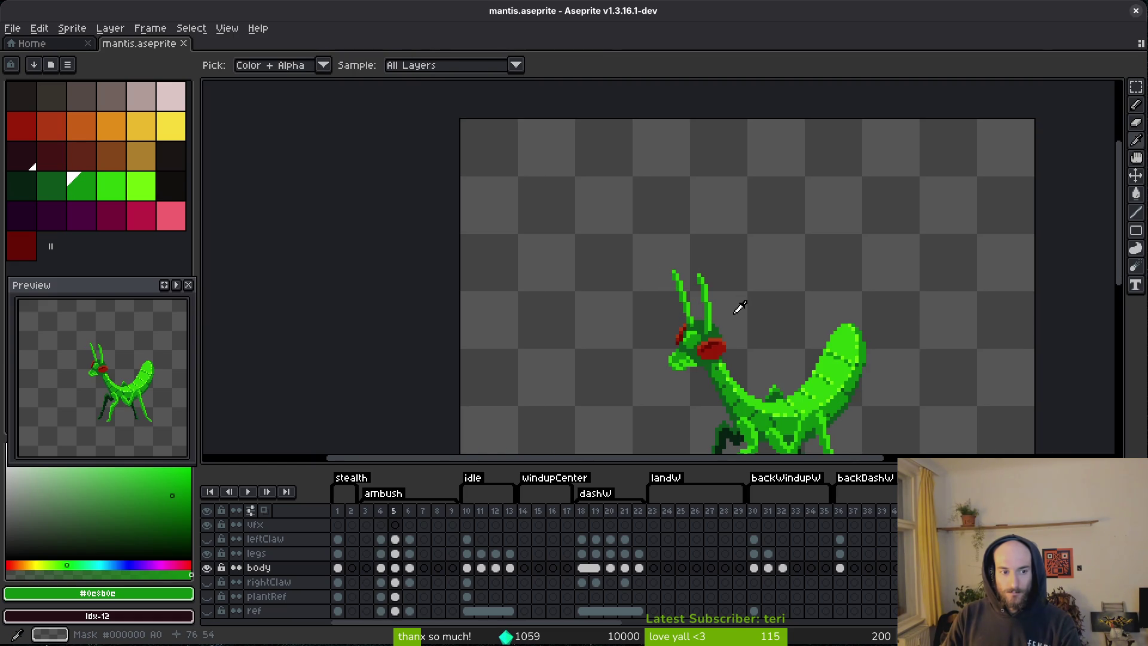
pyautogui.press('m')
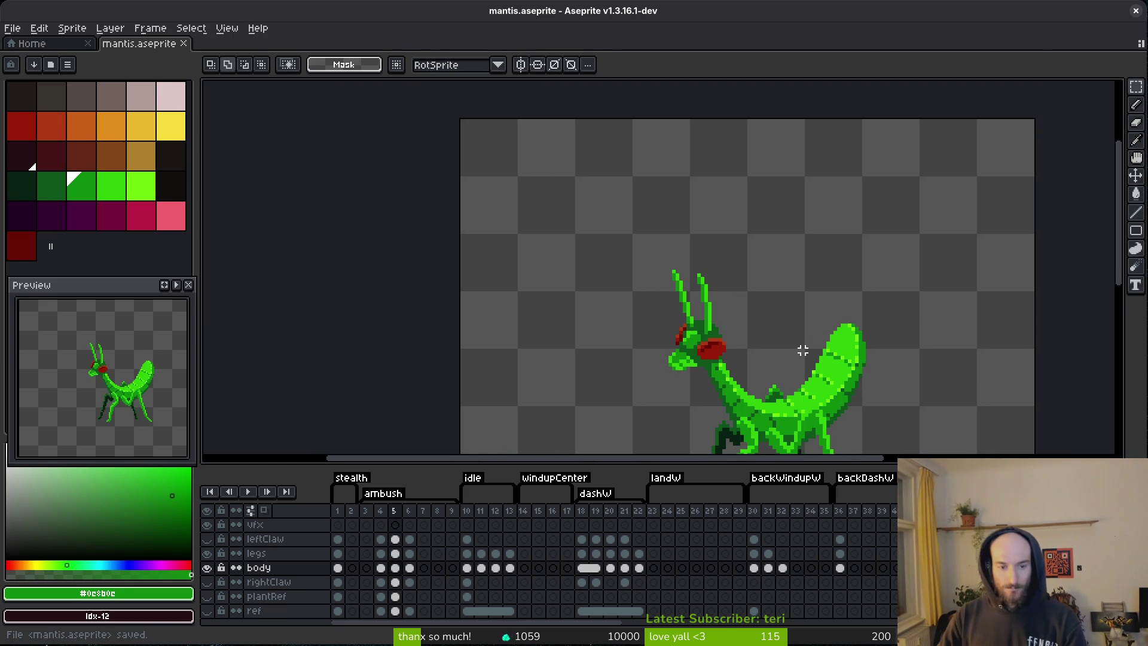
pyautogui.press('.')
pyautogui.moveTo(743, 353); pyautogui.dragTo(704, 270)
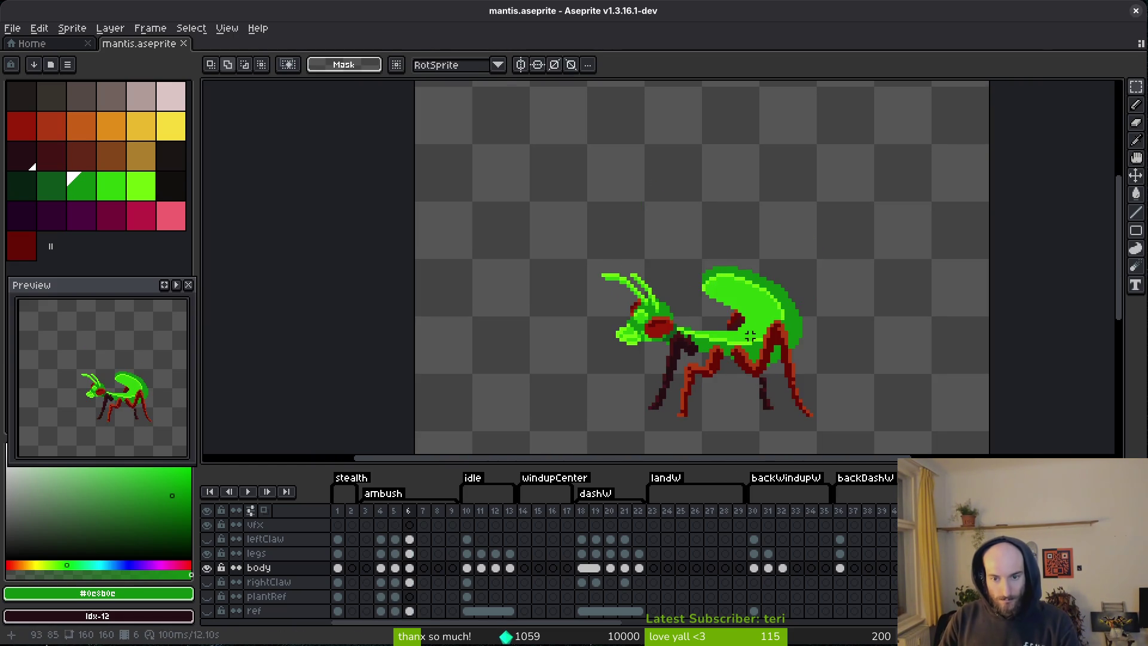
# - On frame 6's legs layer, darken the leg-joint pixels with the dark maroon colour
pyautogui.press('i')
pyautogui.press('m')
pyautogui.scroll(4, 758, 373)
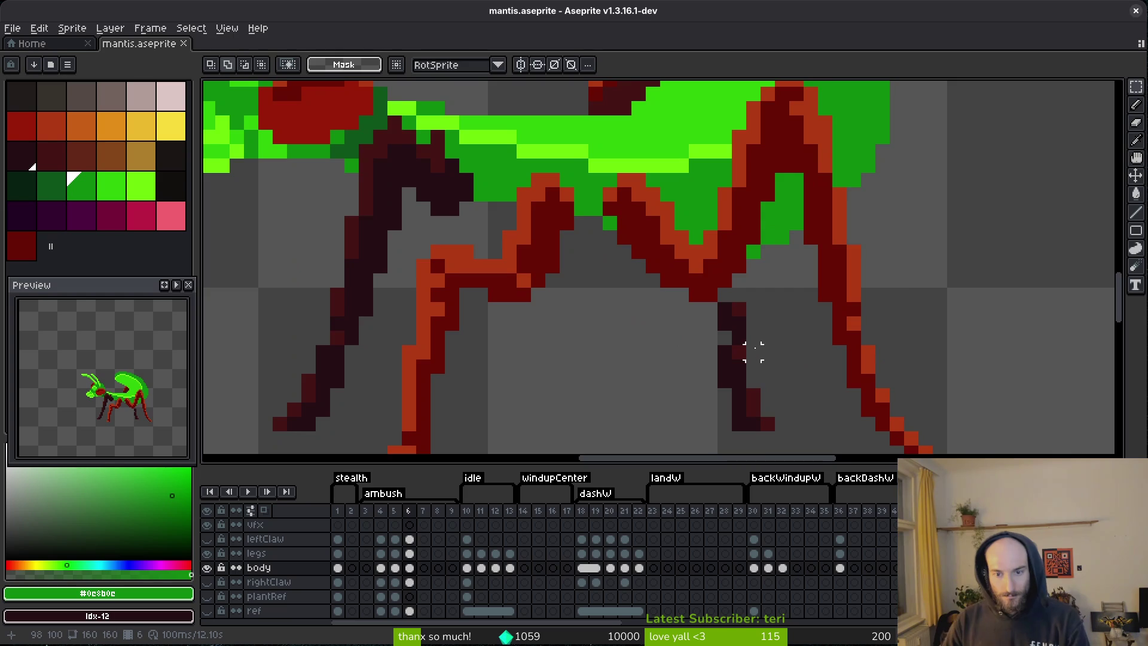
pyautogui.moveTo(635, 214); pyautogui.dragTo(644, 273)
pyautogui.press('b')
pyautogui.keyDown('alt'); pyautogui.click(641, 230); pyautogui.keyUp('alt')
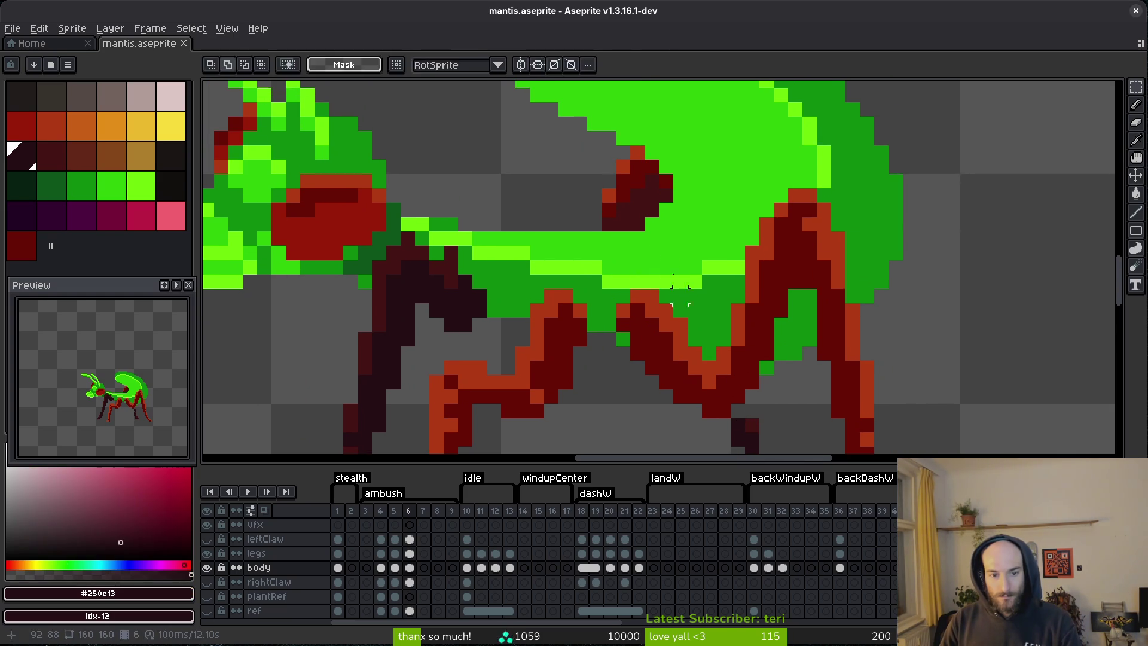
pyautogui.press('i')
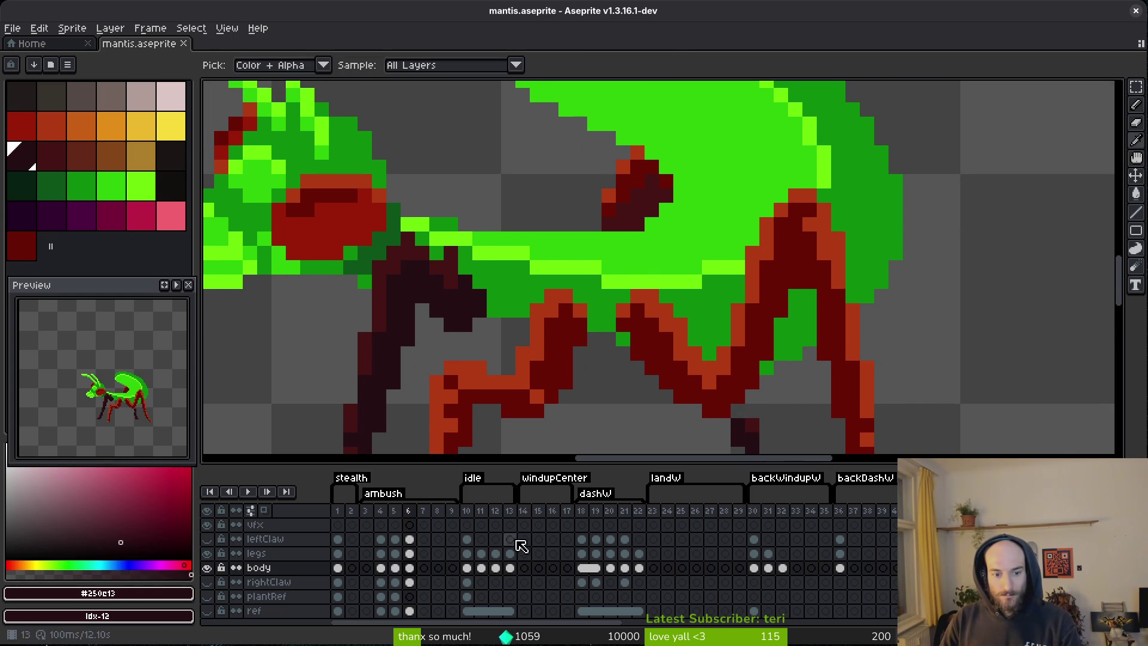
pyautogui.click(409, 554)
pyautogui.press('b')
pyautogui.moveTo(651, 209); pyautogui.dragTo(665, 194)
pyautogui.click(620, 222)
# - Repaint neck-joint pixels using #680d05, #250e13 and #431414, then save
pyautogui.scroll(-4, 650, 193)
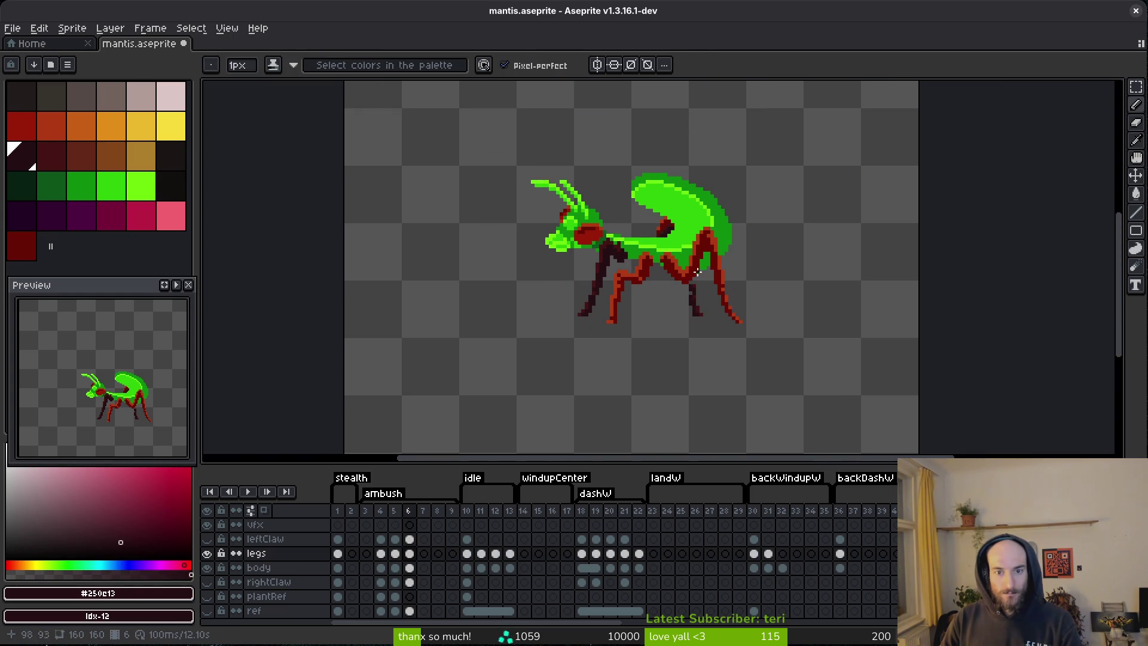
pyautogui.scroll(4, 711, 278)
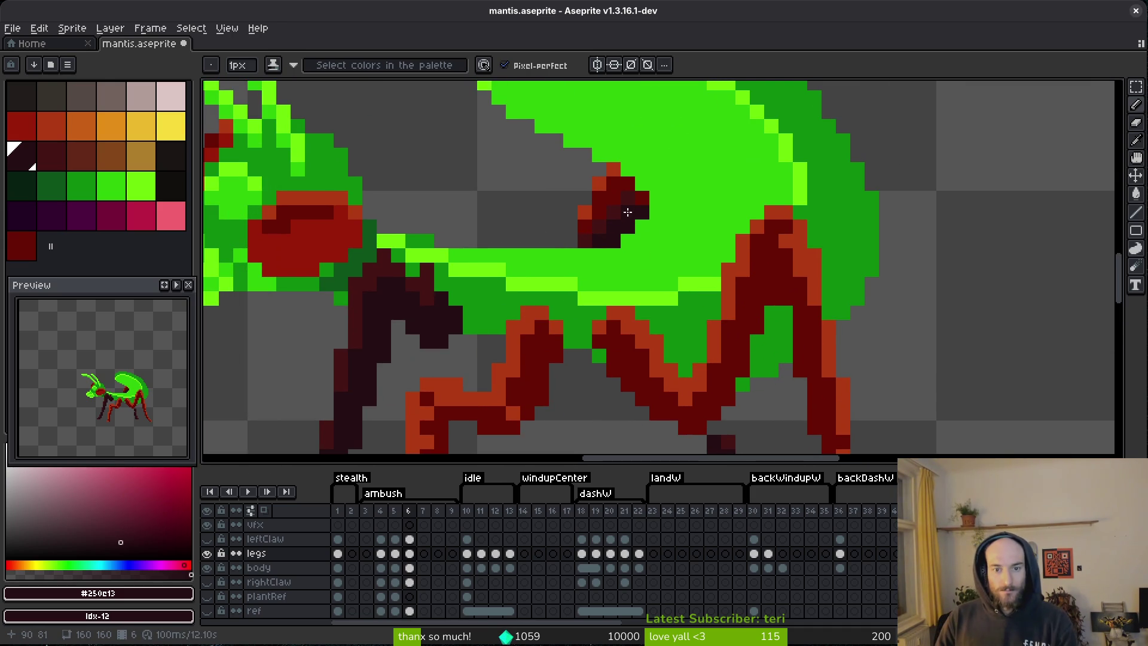
pyautogui.keyDown('alt'); pyautogui.click(640, 217); pyautogui.keyUp('alt')
pyautogui.keyDown('alt'); pyautogui.click(615, 215); pyautogui.keyUp('alt')
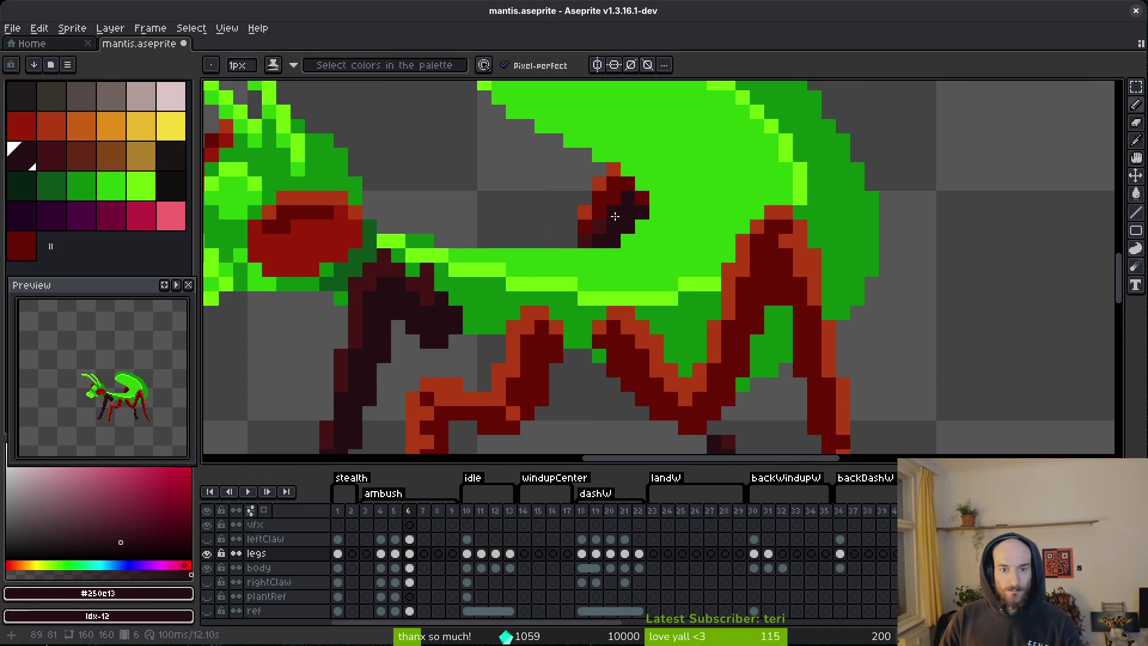
pyautogui.keyDown('alt'); pyautogui.click(434, 281); pyautogui.keyUp('alt')
pyautogui.press('w')
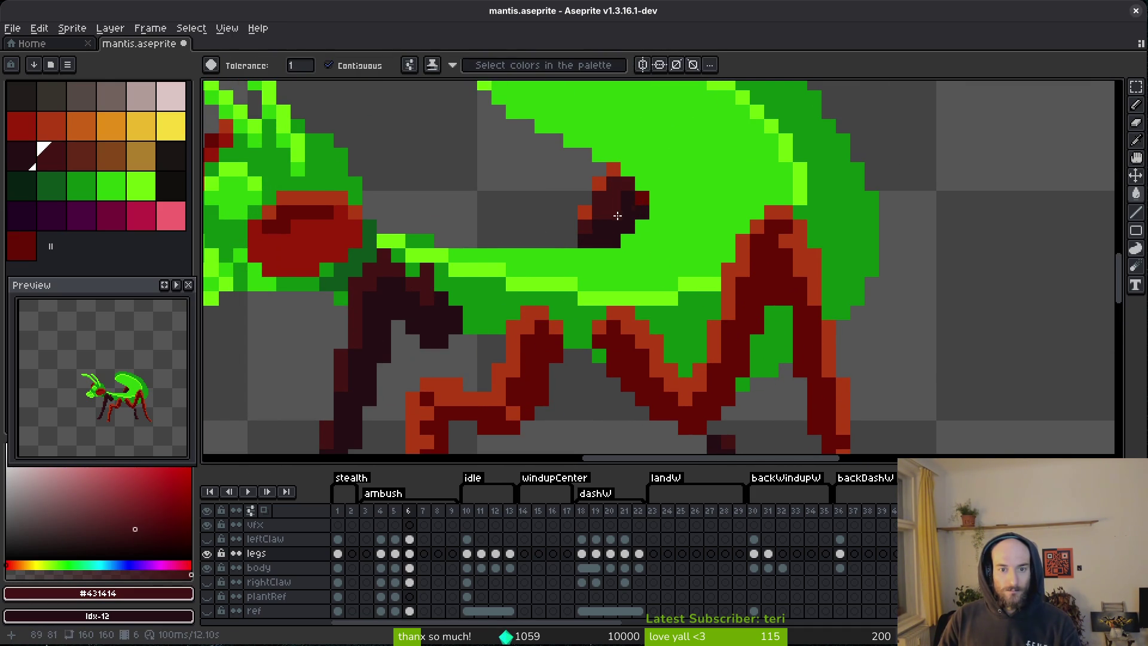
pyautogui.keyDown('alt'); pyautogui.click(637, 325); pyautogui.keyUp('alt')
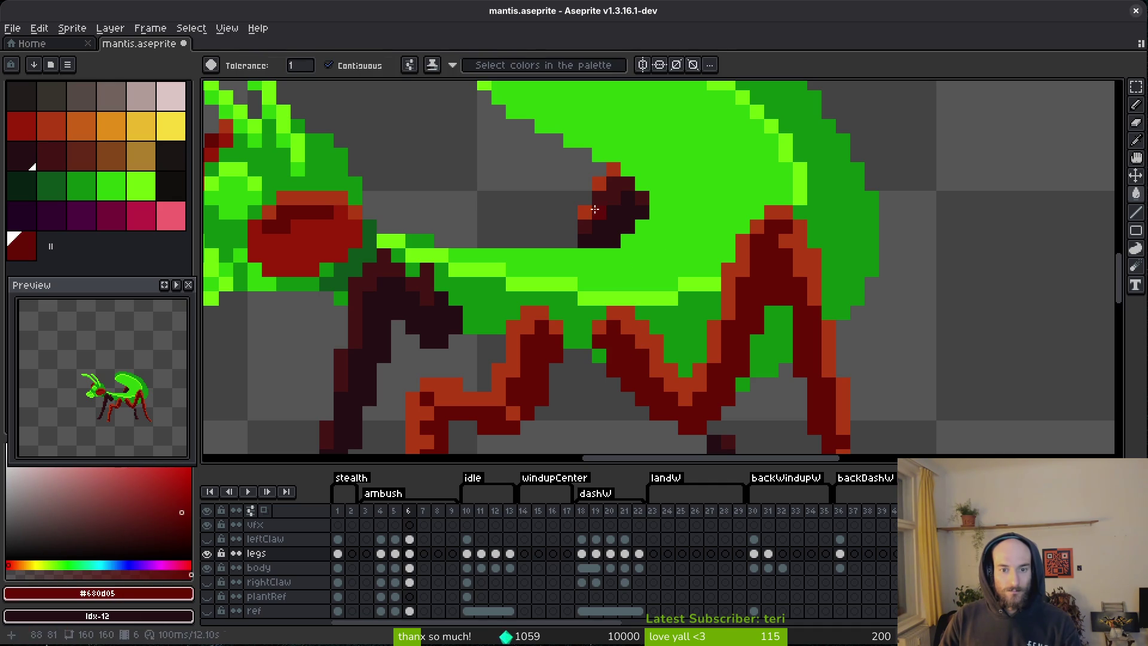
pyautogui.click(651, 239)
pyautogui.hotkey('ctrl', 's')
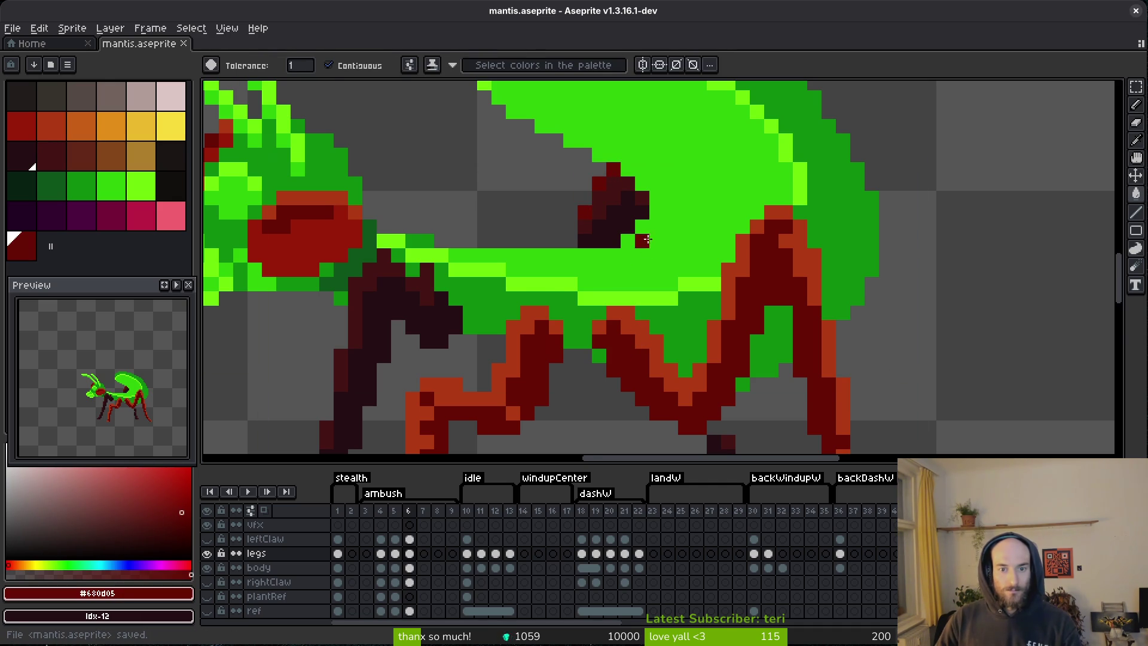
# - Marquee-select the top of the dark front leg
pyautogui.scroll(-3, 650, 239)
pyautogui.hscroll(-5, 624, 291)
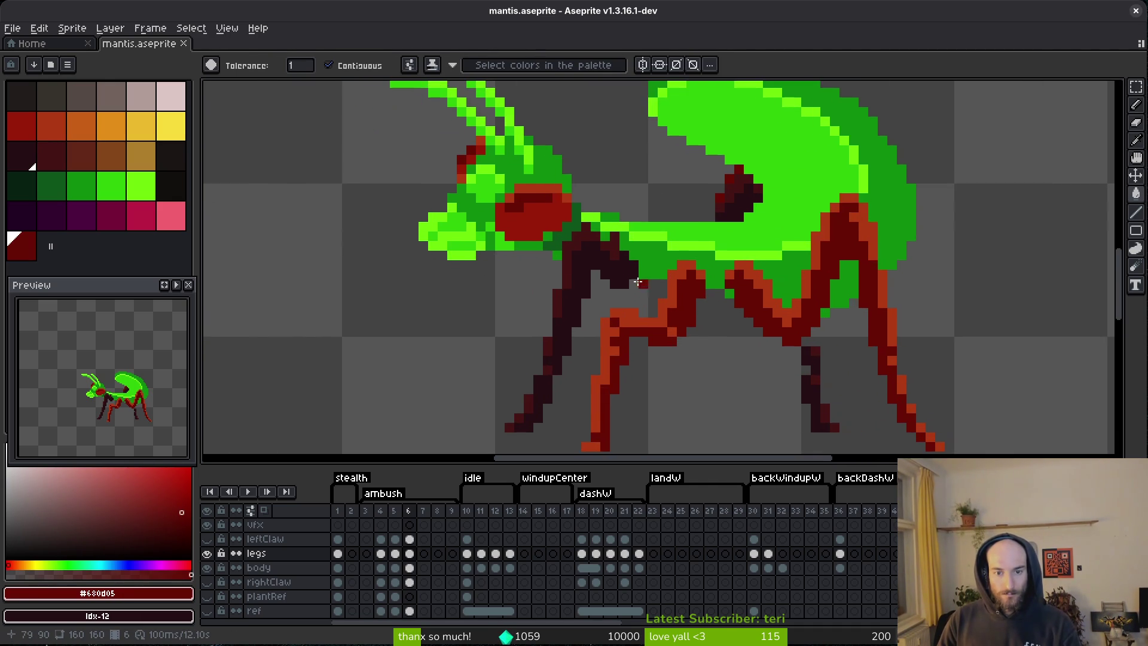
pyautogui.press('m')
pyautogui.moveTo(655, 202)
pyautogui.mouseDown()
pyautogui.moveTo(615, 280)
pyautogui.moveTo(565, 306)
pyautogui.mouseUp()
# - Reselect the dark leg top, nudge it down, and commit the move
pyautogui.moveTo(535, 187); pyautogui.dragTo(677, 282)
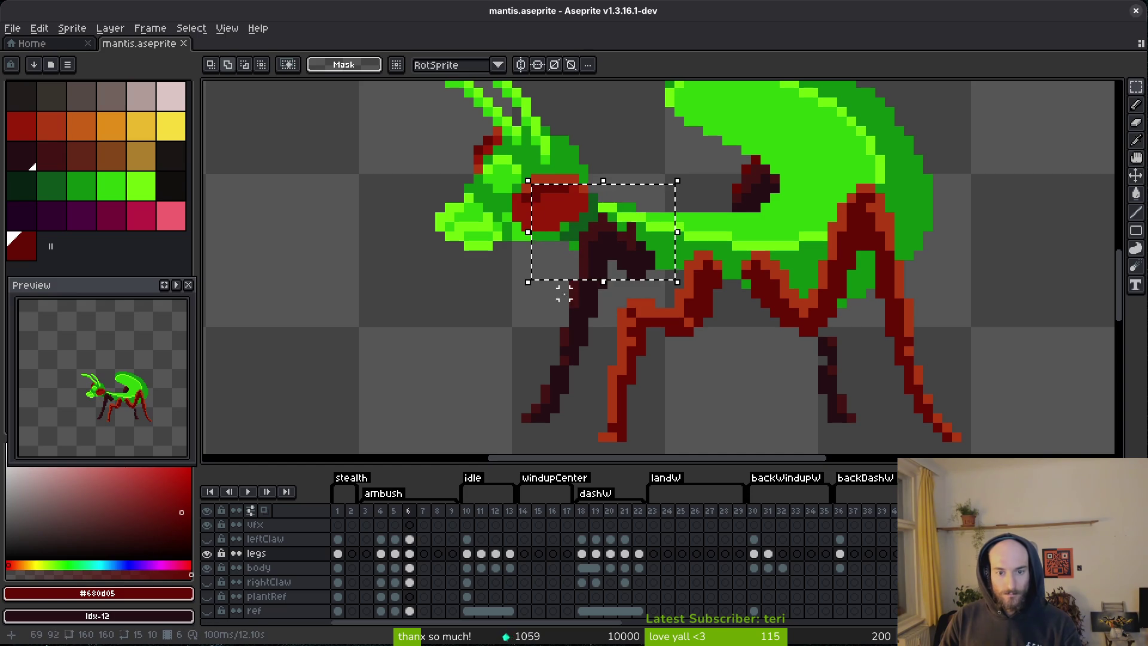
pyautogui.press('Down')
pyautogui.press('Down')
pyautogui.press('Down')
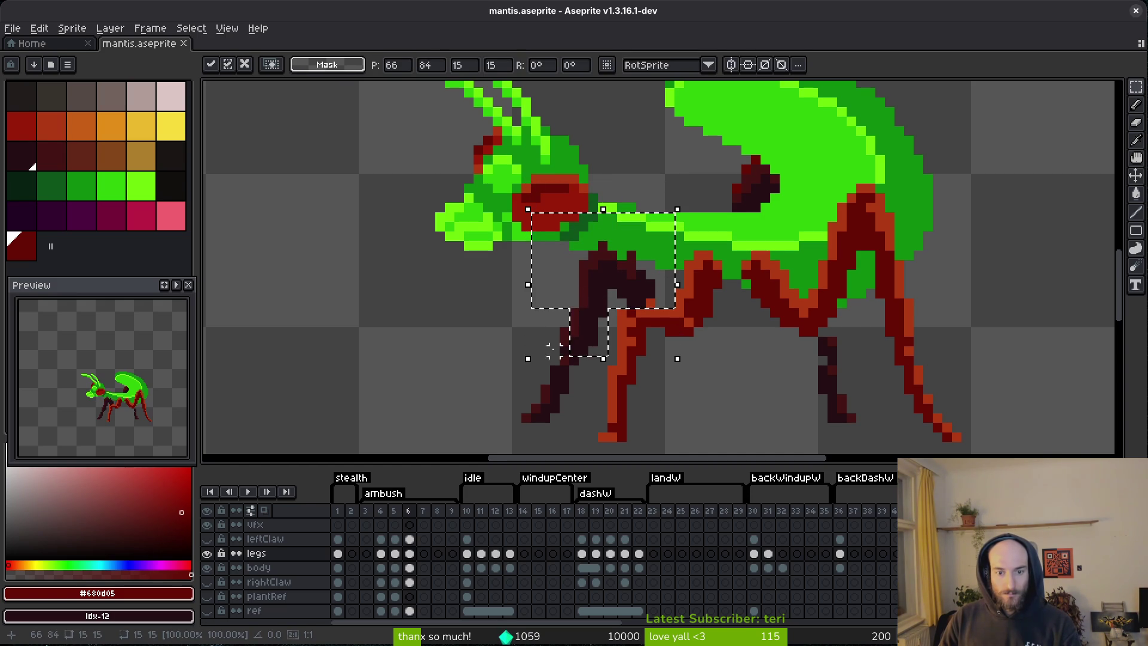
pyautogui.press('Return')
pyautogui.scroll(2, 564, 345)
pyautogui.scroll(-2, 589, 255)
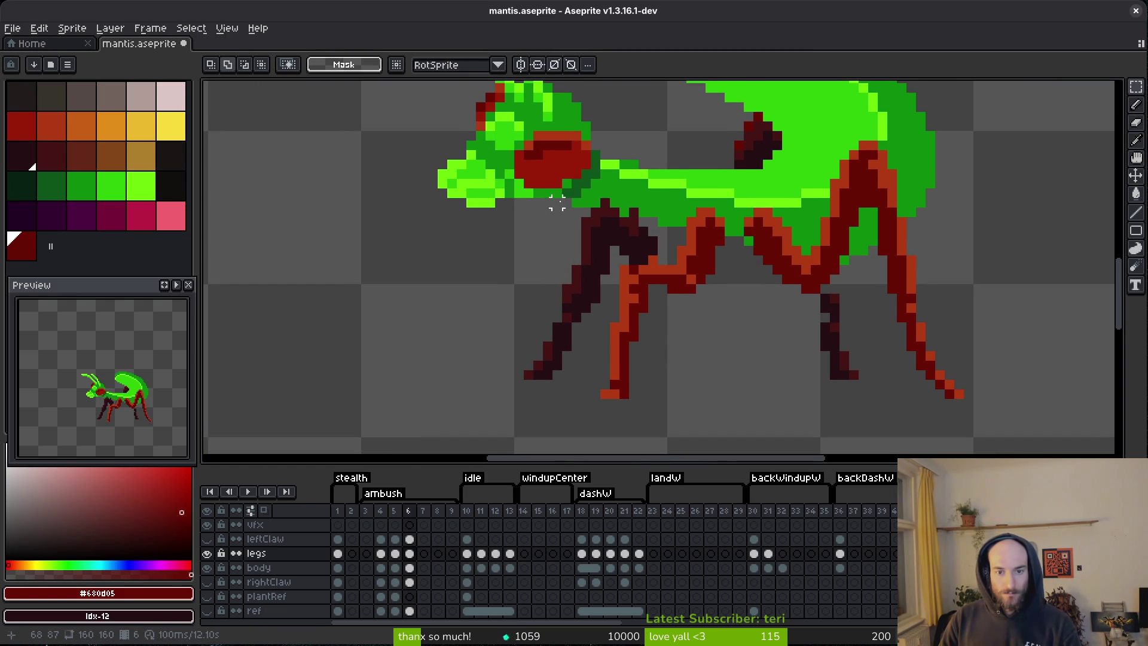
# - Clean up the leftover top rows of the dark leg beneath the body
pyautogui.press('b')
pyautogui.scroll(3, 566, 191)
pyautogui.moveTo(566, 182)
pyautogui.mouseDown()
pyautogui.moveTo(679, 210)
pyautogui.moveTo(564, 217)
pyautogui.moveTo(620, 216)
pyautogui.mouseUp()
pyautogui.scroll(-3, 679, 209)
pyautogui.scroll(3, 702, 248)
pyautogui.scroll(-3, 672, 280)
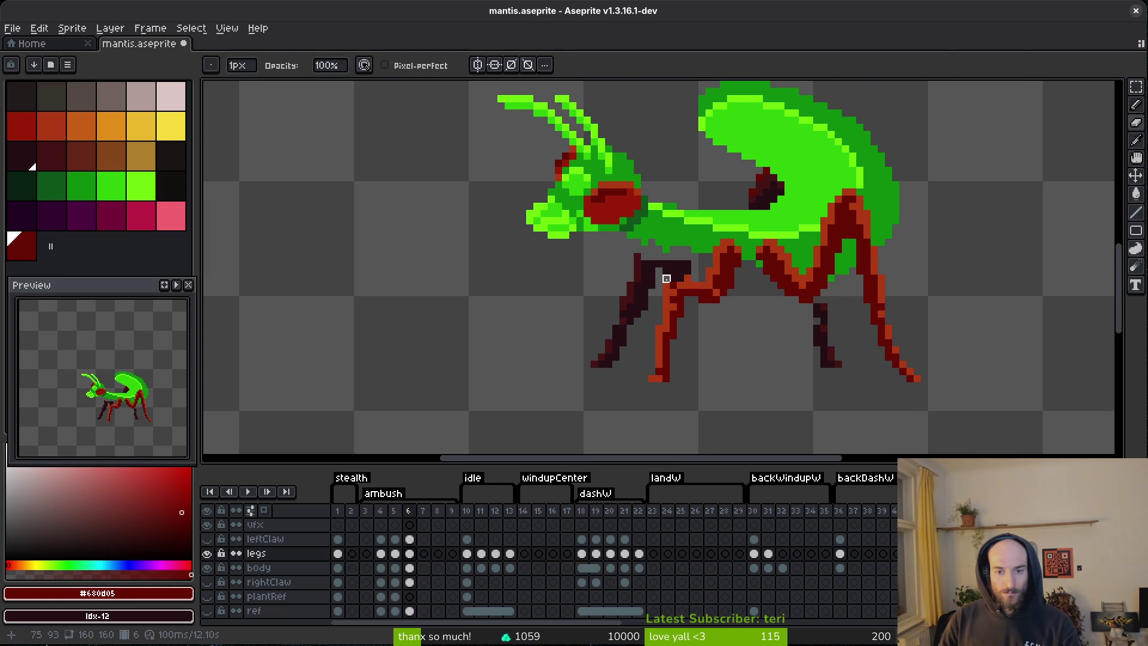
# - With legs hidden, add body-green pixels along the belly underside and save
pyautogui.click(207, 553)
pyautogui.keyDown('alt'); pyautogui.click(789, 261); pyautogui.keyUp('alt')
pyautogui.scroll(2, 651, 264)
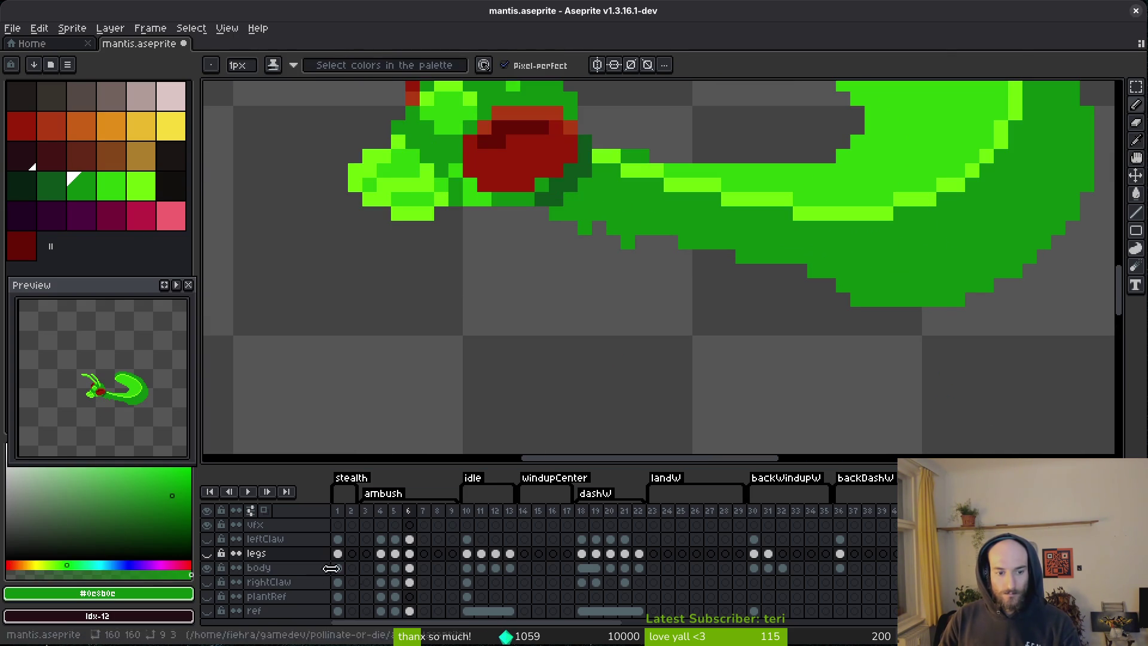
pyautogui.click(411, 568)
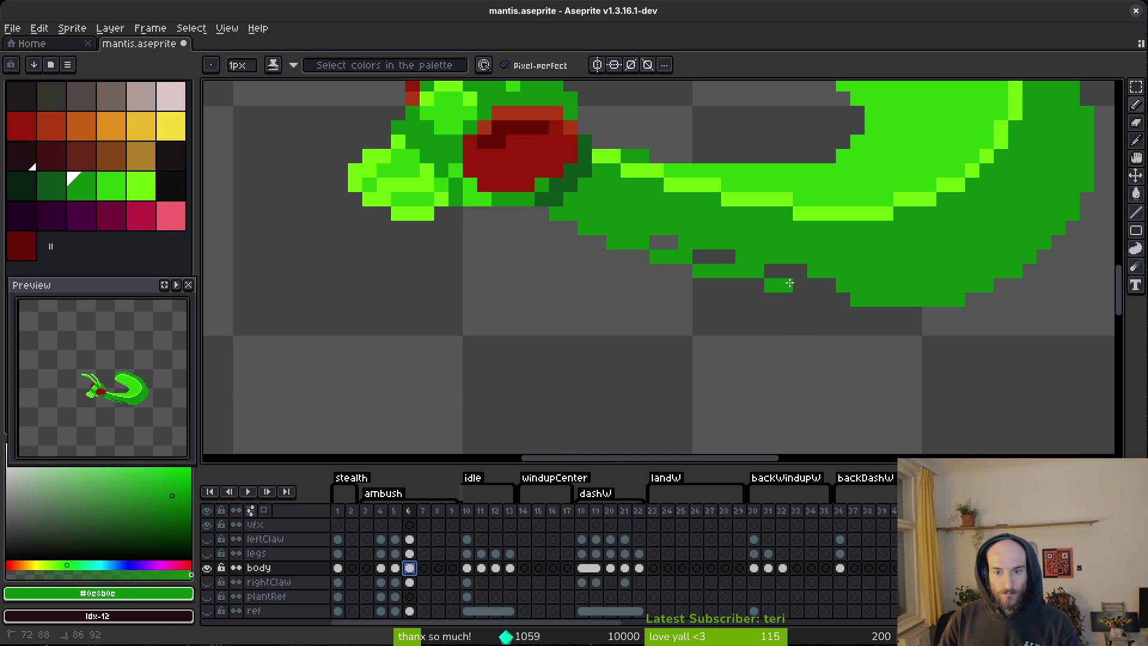
pyautogui.scroll(-3, 818, 277)
pyautogui.hotkey('ctrl', 's')
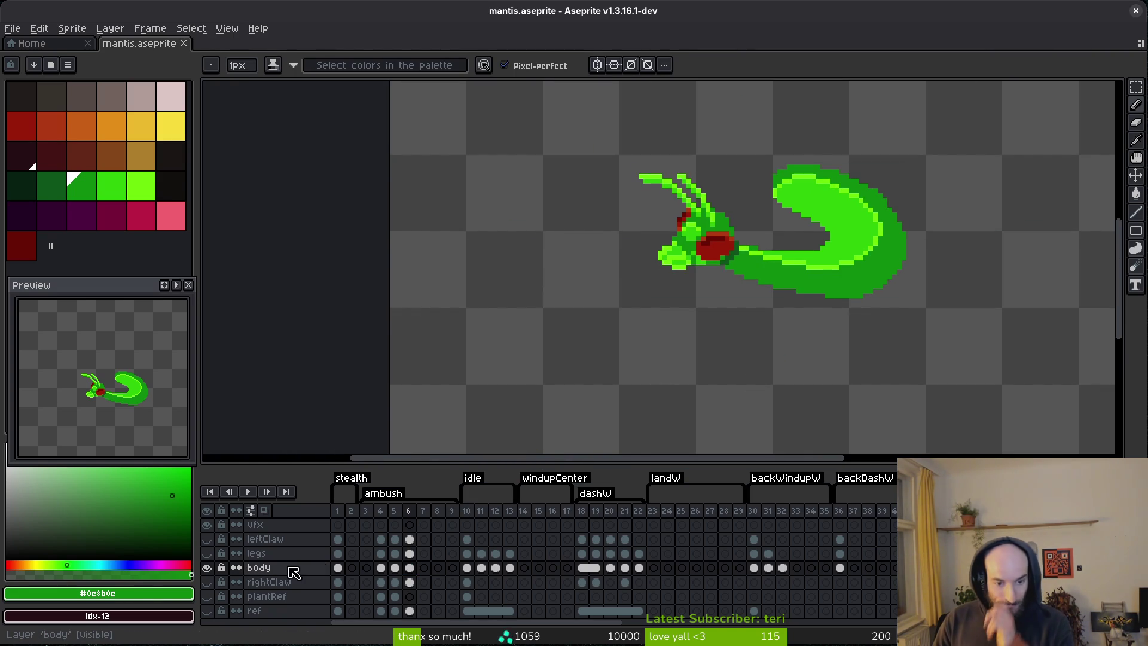
# - Show the leftClaw and legs layers again and pick the dark maroon leg colour
pyautogui.moveTo(206, 553); pyautogui.dragTo(206, 539)
pyautogui.scroll(3, 694, 322)
pyautogui.keyDown('alt'); pyautogui.click(674, 311); pyautogui.keyUp('alt')
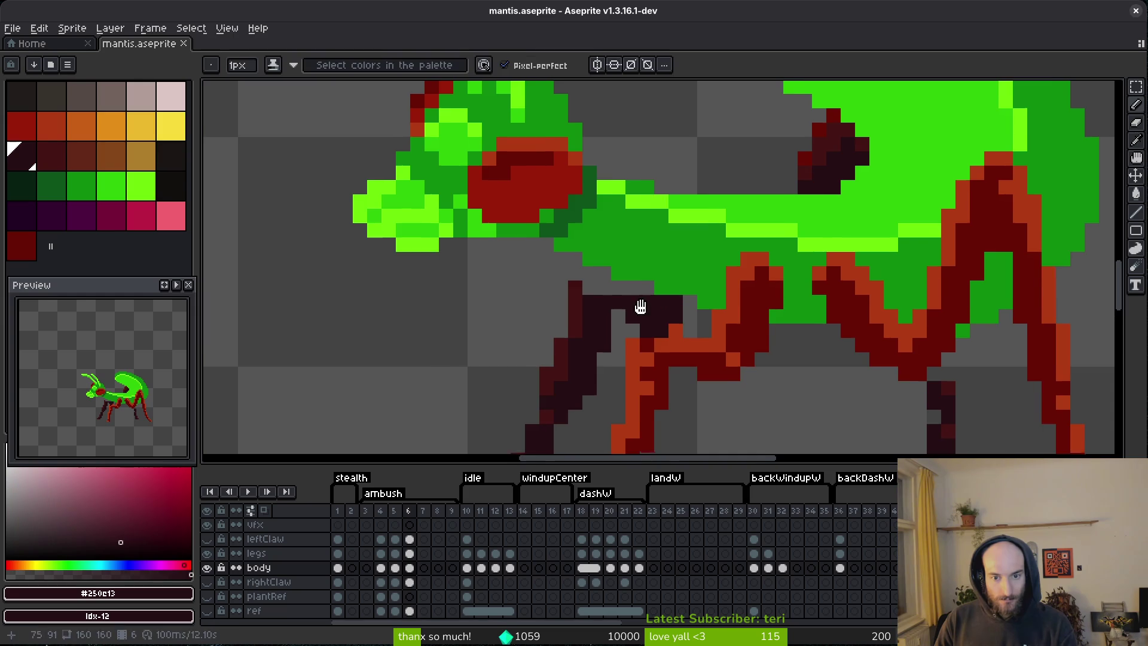
# - Make the legs layer active and undo the stray recent edits around the legs
pyautogui.hscroll(-3, 692, 289)
pyautogui.keyDown('ctrl'); pyautogui.click(631, 354); pyautogui.keyUp('ctrl')
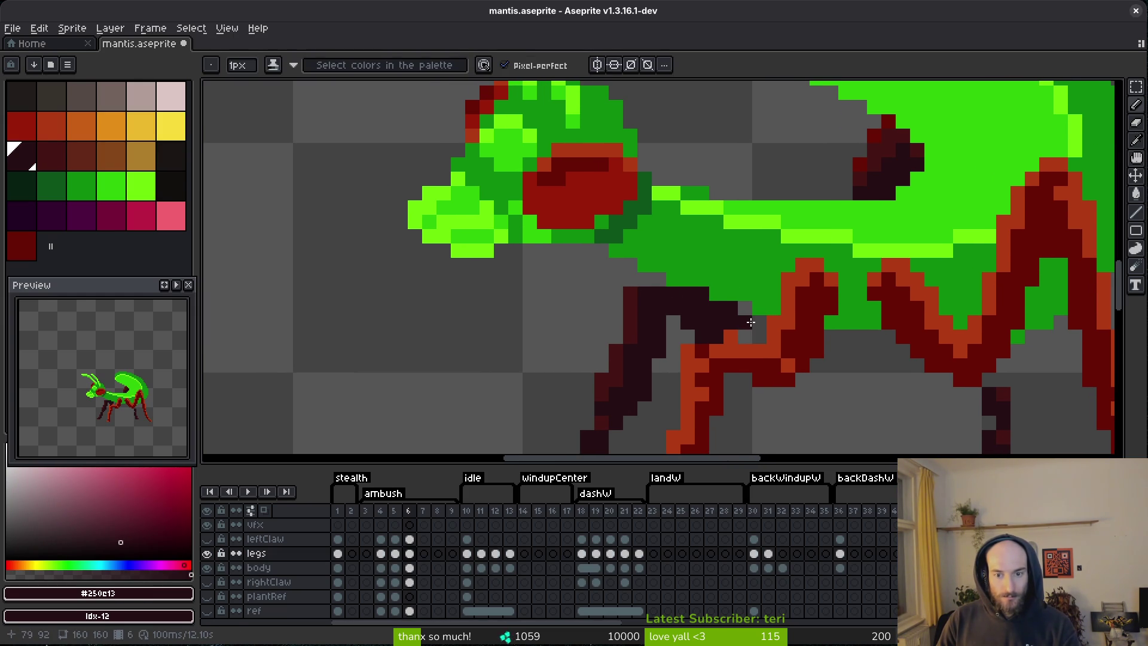
pyautogui.press('e')
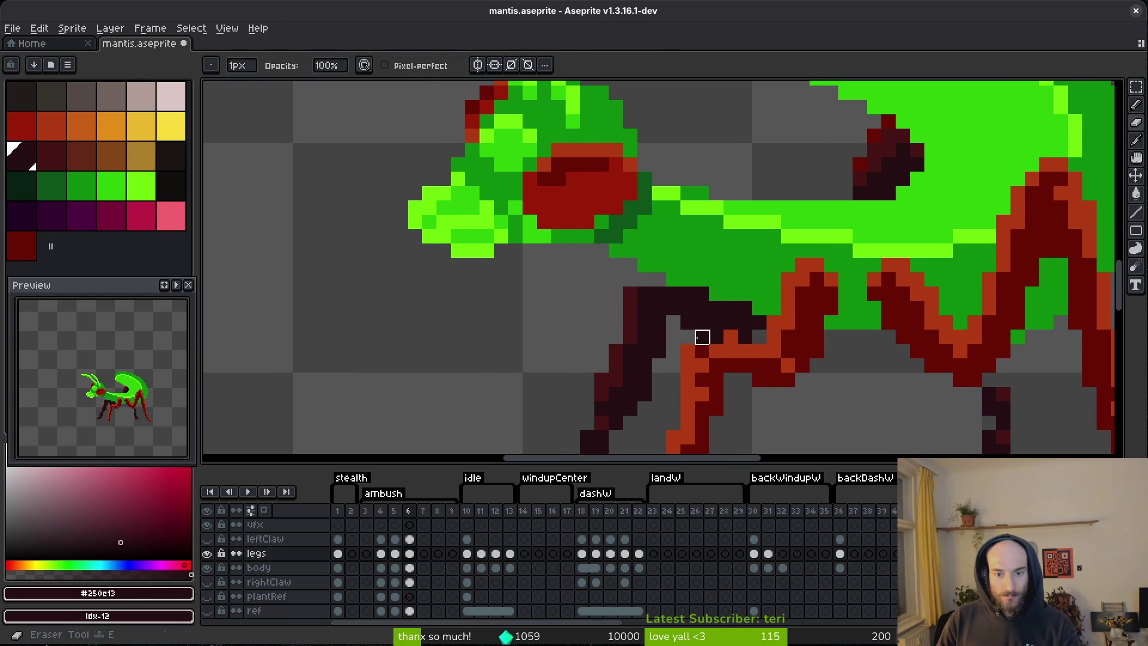
pyautogui.scroll(-4, 773, 337)
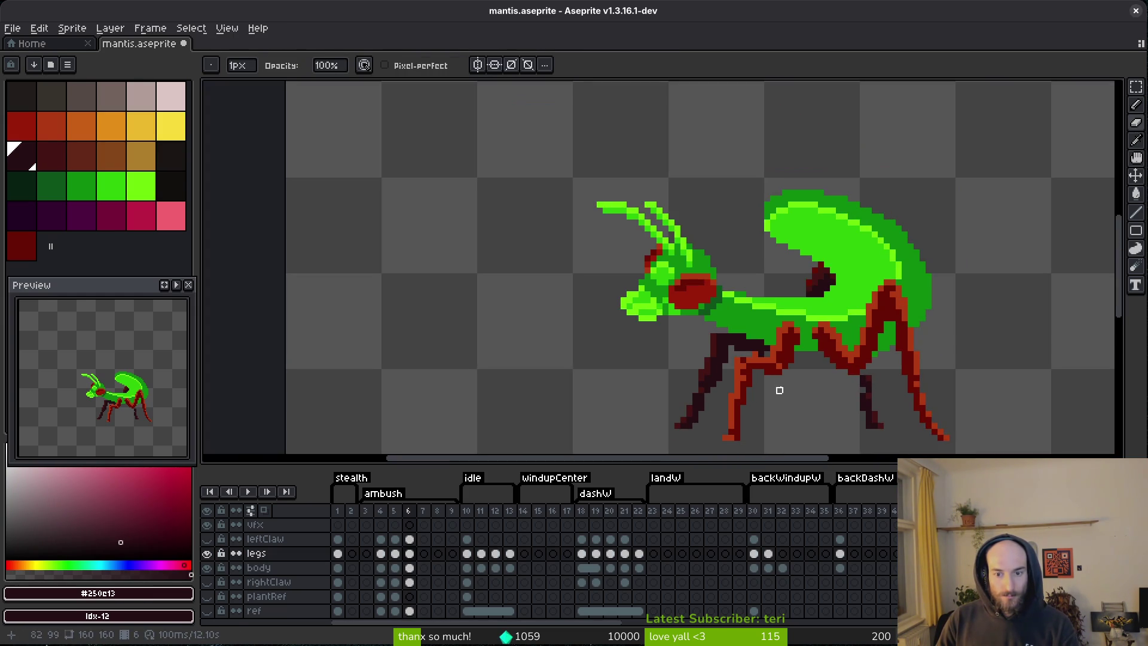
pyautogui.scroll(5, 769, 353)
pyautogui.scroll(-3, 750, 339)
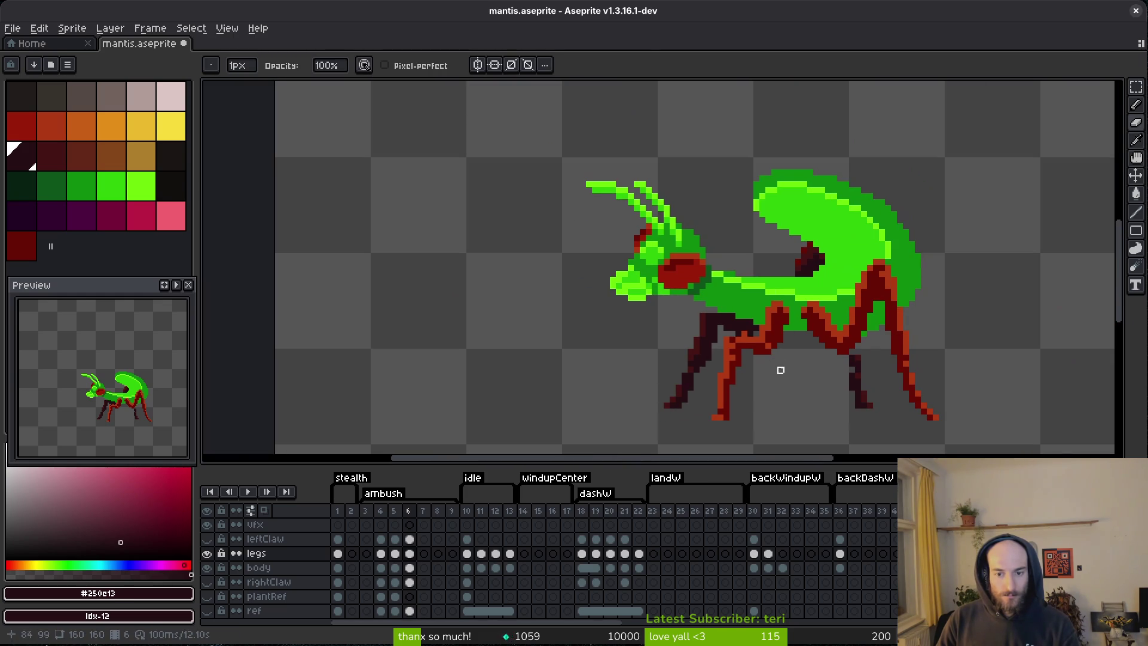
pyautogui.hotkey('ctrl', 'z')
pyautogui.hotkey('ctrl', 'z')
pyautogui.hotkey('ctrl', 'z')
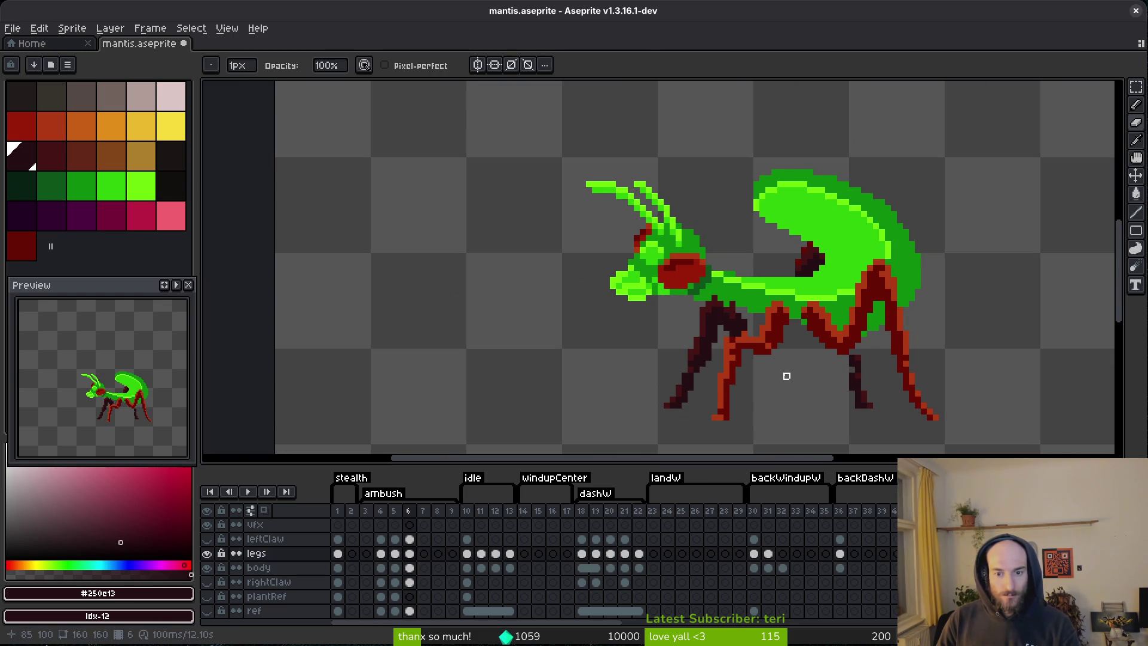
pyautogui.hotkey('ctrl', 'z')
pyautogui.hotkey('ctrl', 'z')
pyautogui.hotkey('ctrl', 'z')
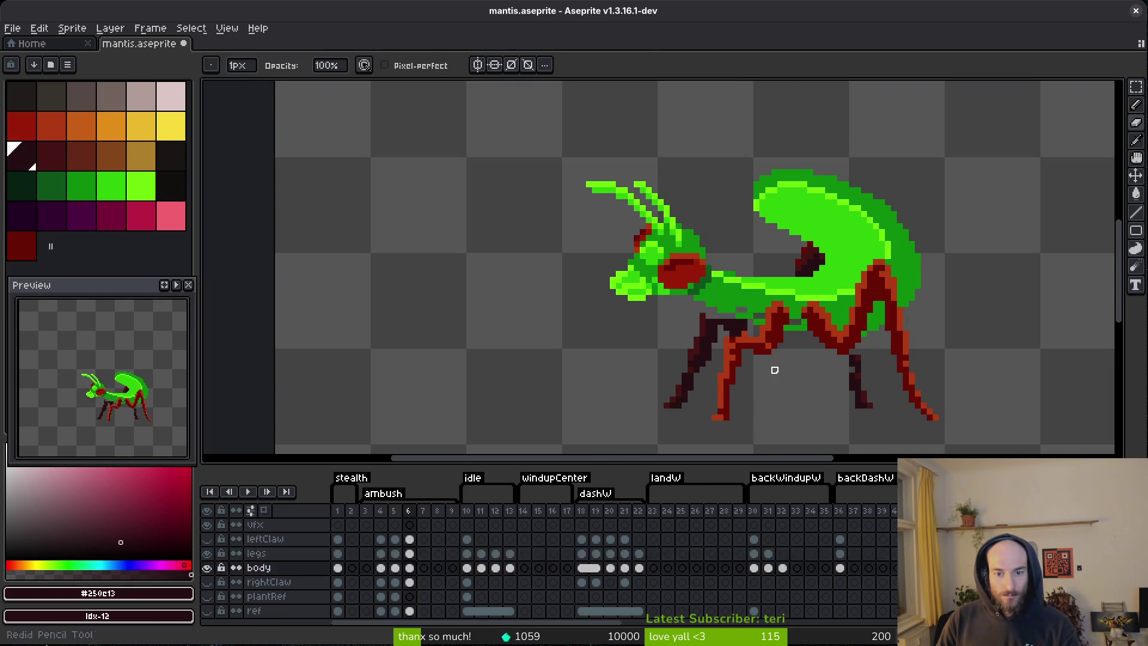
pyautogui.scroll(3, 774, 359)
# - Save the mantis file, then try an orange #af3a13 pixel on the leg and undo it
pyautogui.keyDown('alt'); pyautogui.click(747, 331); pyautogui.keyUp('alt')
pyautogui.hotkey('ctrl', 's')
pyautogui.scroll(-3, 752, 326)
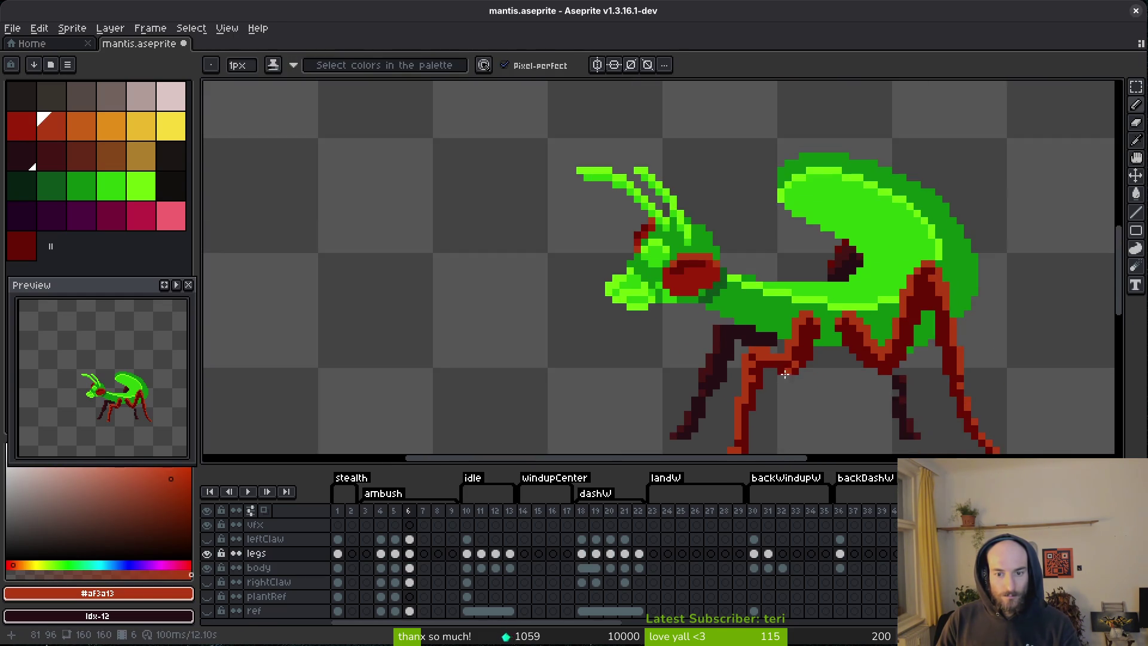
pyautogui.scroll(4, 765, 261)
pyautogui.click(765, 262)
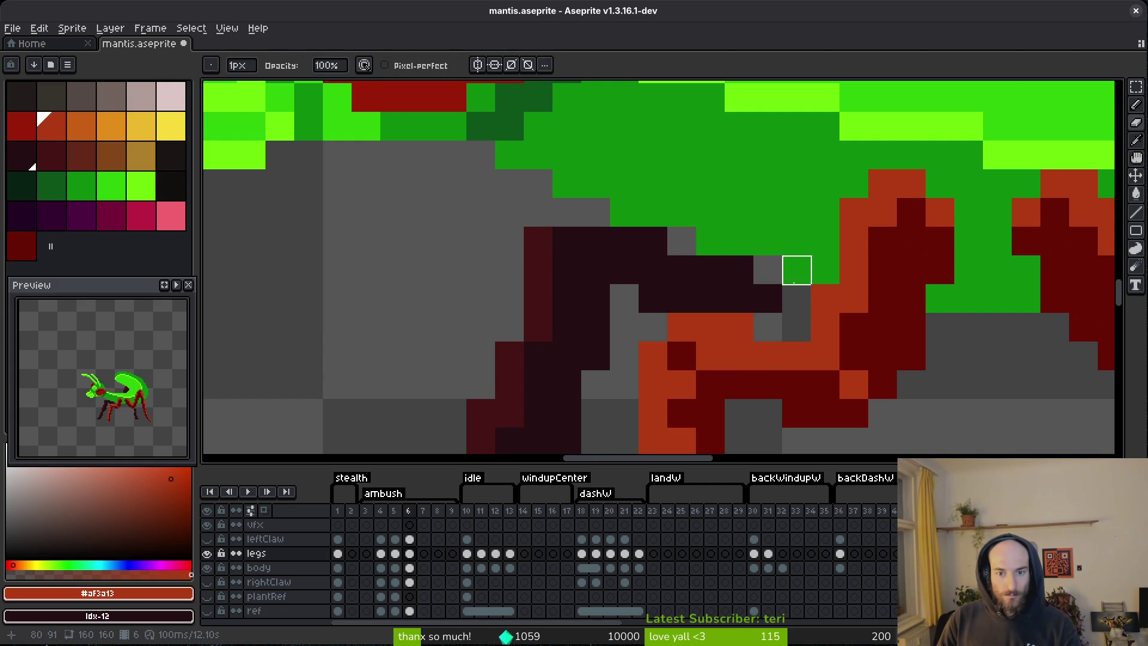
pyautogui.hotkey('ctrl', 'z')
# - Sample the dark maroon #250c13 and erase stray pixels on the dark leg
pyautogui.scroll(-4, 768, 327)
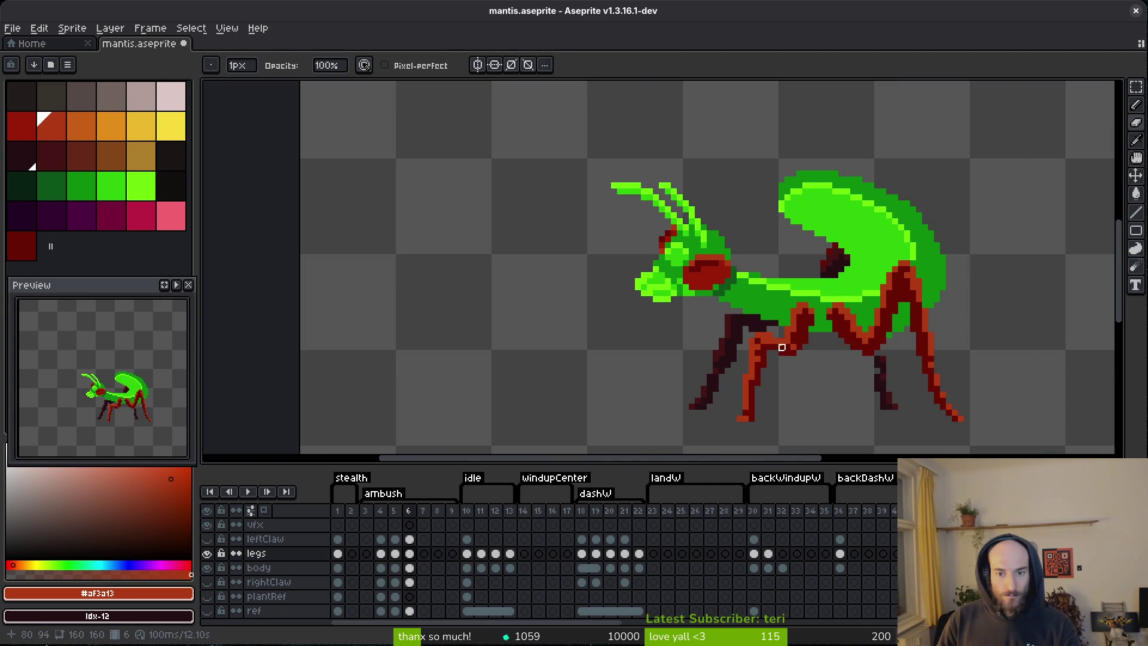
pyautogui.scroll(3, 788, 336)
pyautogui.keyDown('alt'); pyautogui.click(761, 310); pyautogui.keyUp('alt')
pyautogui.click(803, 364)
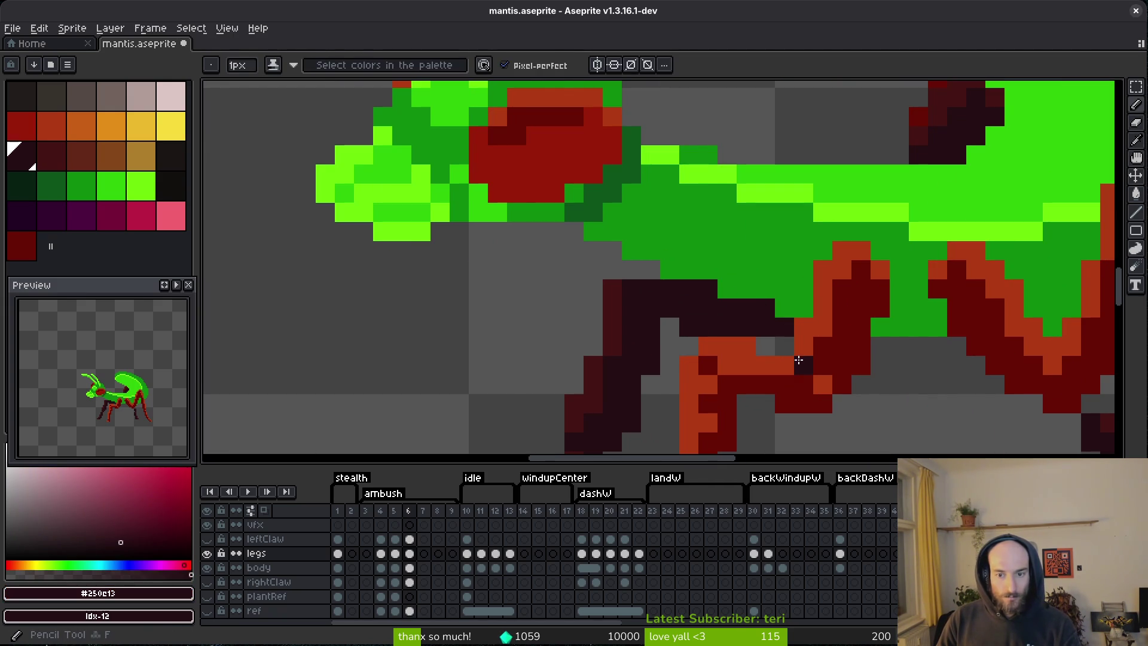
pyautogui.press('e')
pyautogui.scroll(-1, 750, 328)
pyautogui.scroll(1, 750, 329)
pyautogui.click(750, 329)
pyautogui.scroll(-5, 758, 412)
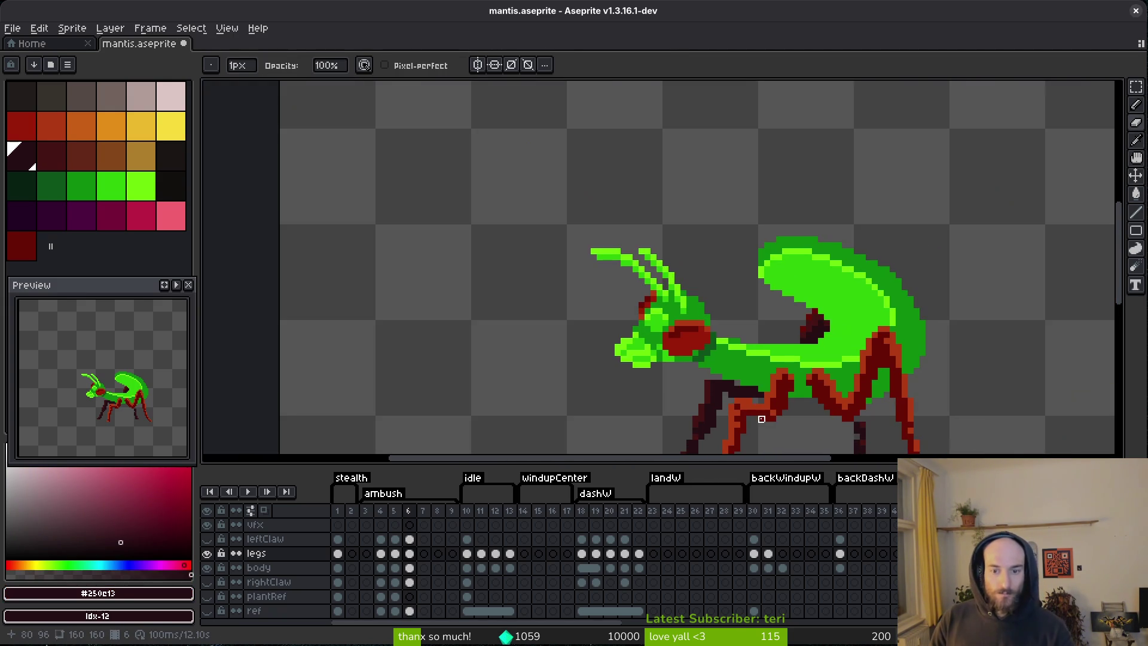
pyautogui.scroll(-2, 760, 419)
pyautogui.scroll(4, 756, 403)
pyautogui.scroll(3, 756, 403)
# - Draw a lighter maroon #431414 line along the dark leg's upper joint
pyautogui.keyDown('alt'); pyautogui.click(666, 310); pyautogui.keyUp('alt')
pyautogui.press('b')
pyautogui.click(720, 271)
pyautogui.moveTo(720, 271)
pyautogui.mouseDown()
pyautogui.moveTo(812, 267)
pyautogui.moveTo(890, 295)
pyautogui.moveTo(879, 344)
pyautogui.mouseUp()
pyautogui.scroll(-3, 885, 311)
pyautogui.scroll(2, 882, 331)
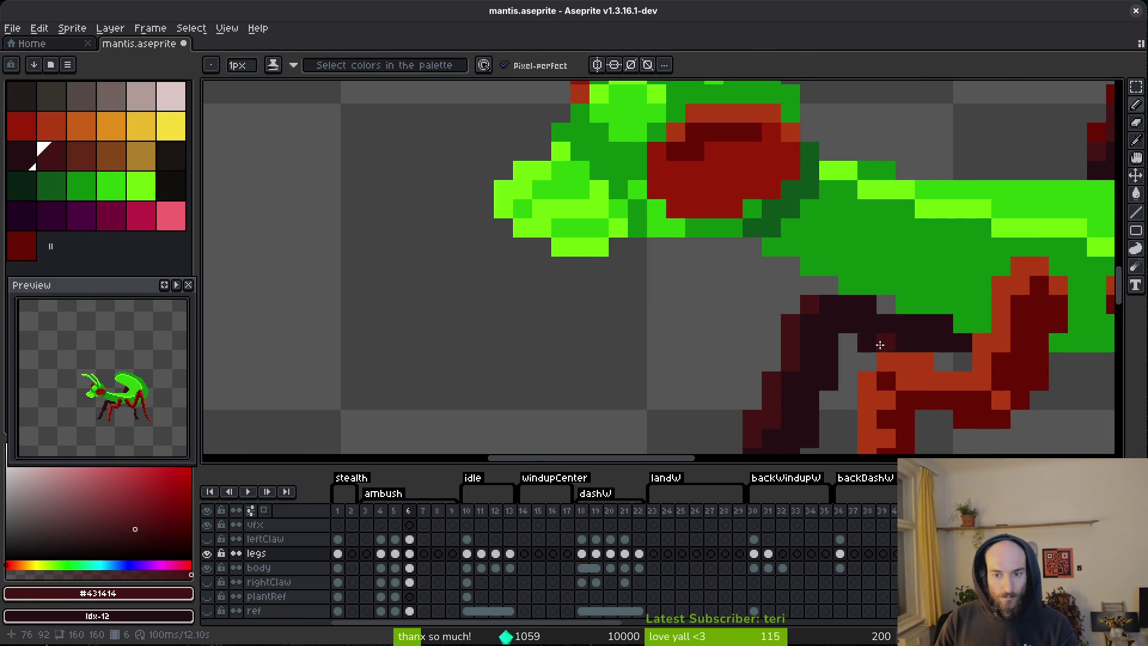
pyautogui.scroll(-3, 840, 306)
pyautogui.scroll(3, 837, 389)
pyautogui.keyDown('alt'); pyautogui.click(807, 317); pyautogui.keyUp('alt')
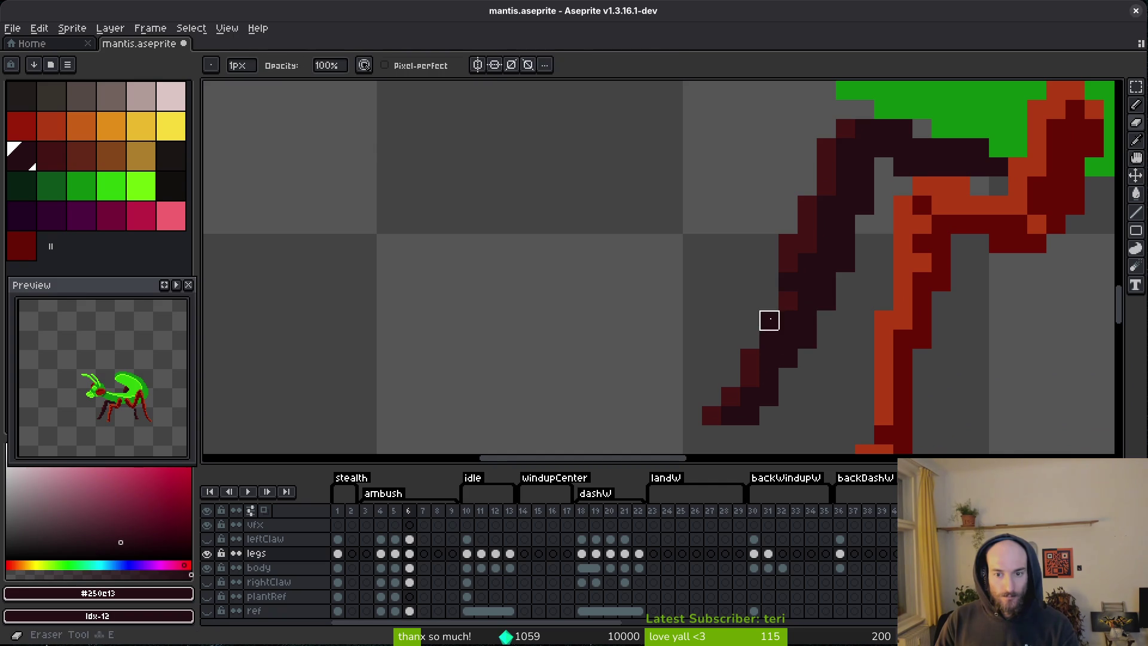
pyautogui.scroll(-3, 771, 323)
pyautogui.scroll(2, 837, 340)
pyautogui.keyDown('alt'); pyautogui.click(832, 259); pyautogui.keyUp('alt')
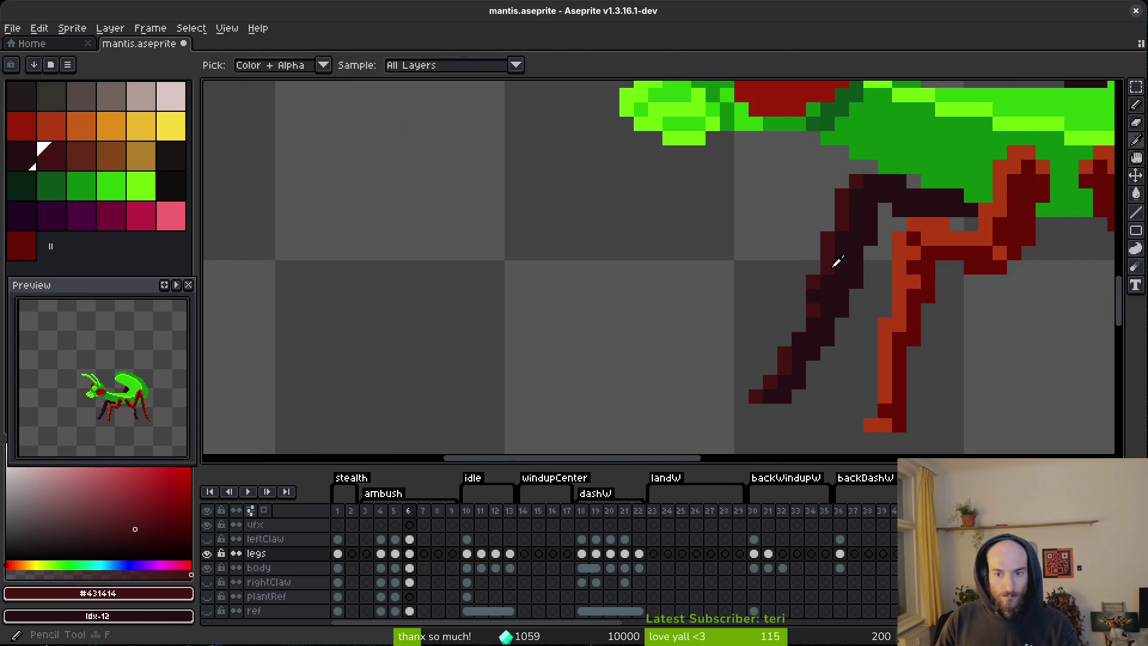
pyautogui.scroll(-3, 832, 339)
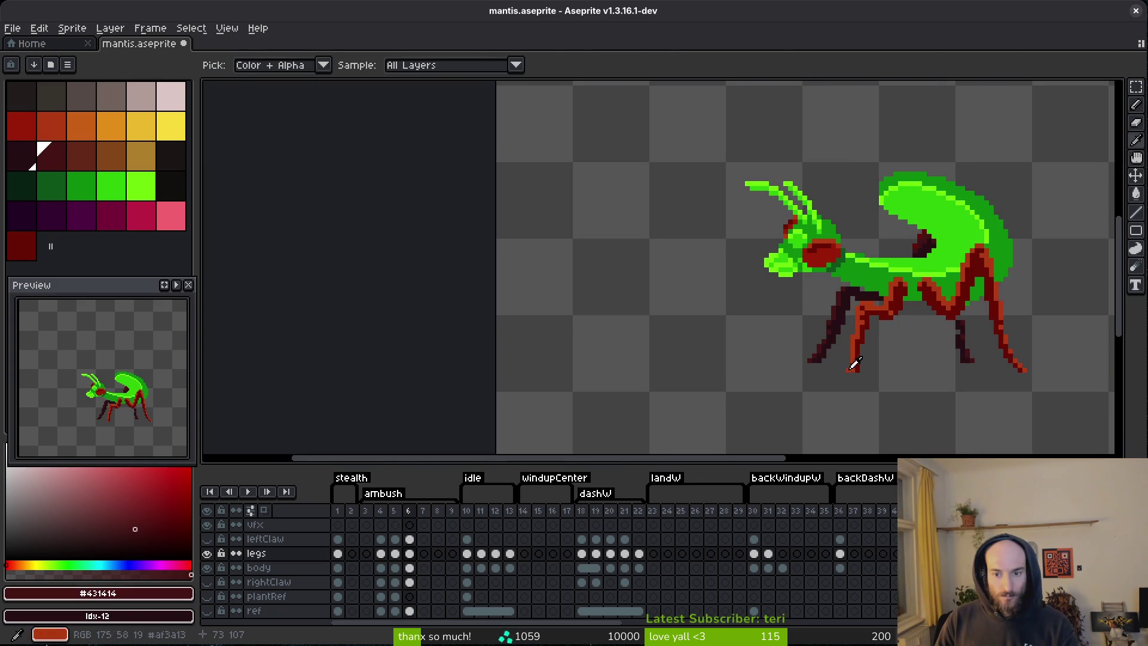
# - Flip back and forth between standing frame 5 and crouched frame 6 to compare leg poses
pyautogui.scroll(3, 843, 326)
pyautogui.press('e')
pyautogui.press('Left')
pyautogui.press('Right')
pyautogui.press('Left')
pyautogui.press('Right')
pyautogui.press('Left')
pyautogui.press('Right')
pyautogui.press('Left')
pyautogui.press('Right')
pyautogui.press('Left')
pyautogui.press('Right')
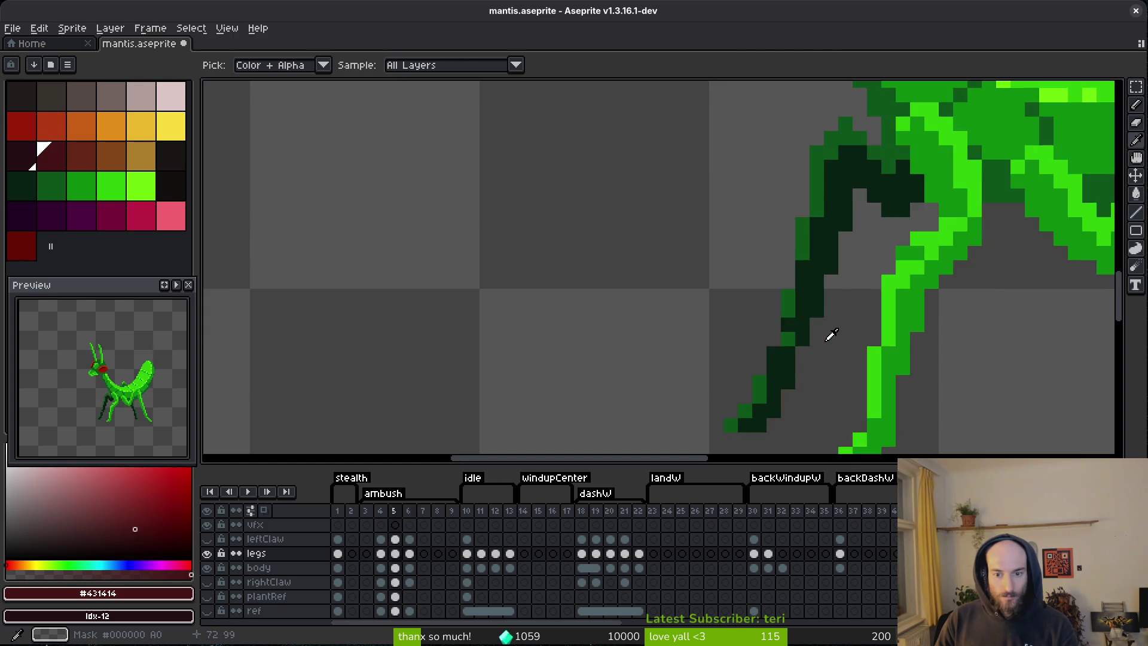
pyautogui.press('f')
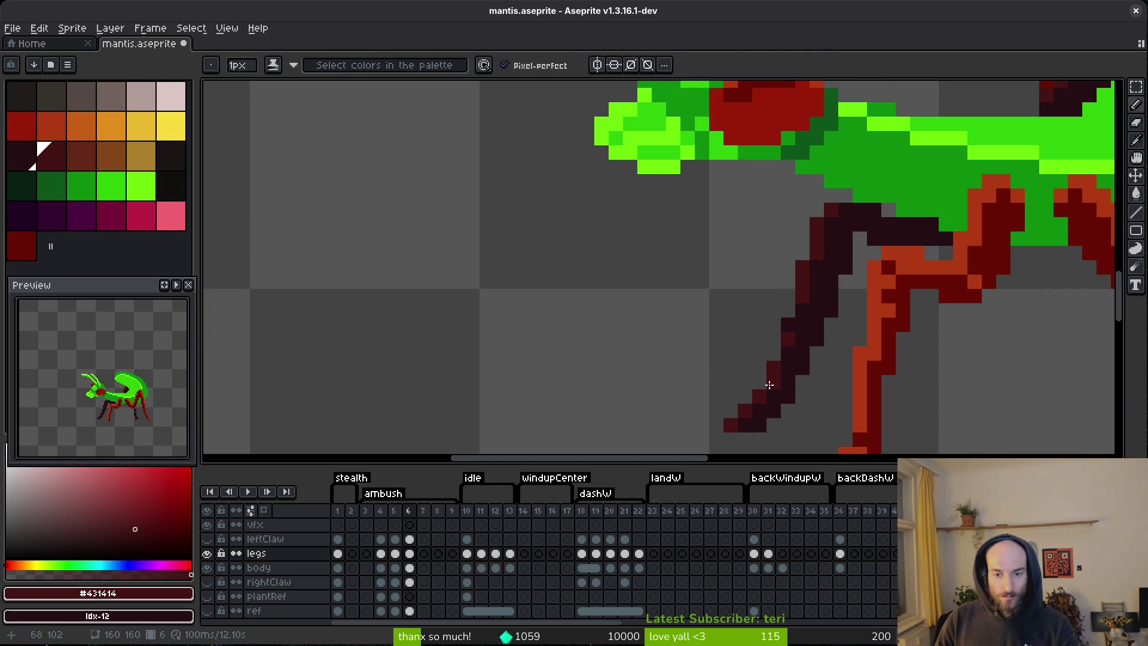
pyautogui.press('Left')
pyautogui.press('Right')
pyautogui.scroll(-3, 871, 299)
pyautogui.scroll(3, 872, 287)
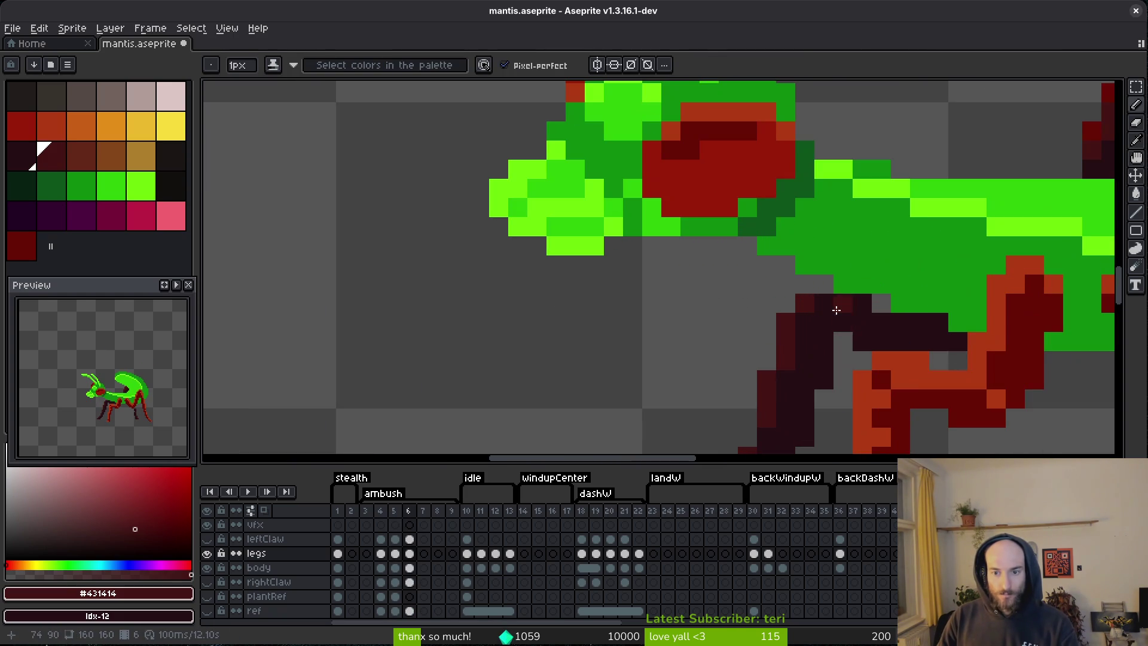
pyautogui.scroll(-3, 902, 348)
pyautogui.press('i')
pyautogui.press('Left')
pyautogui.press('Right')
pyautogui.press('Left')
pyautogui.press('Right')
pyautogui.press('Left')
pyautogui.press('Right')
pyautogui.press('Left')
pyautogui.press('Right')
pyautogui.press('Left')
pyautogui.press('Right')
pyautogui.press('Left')
pyautogui.press('Right')
pyautogui.press('Left')
pyautogui.press('Right')
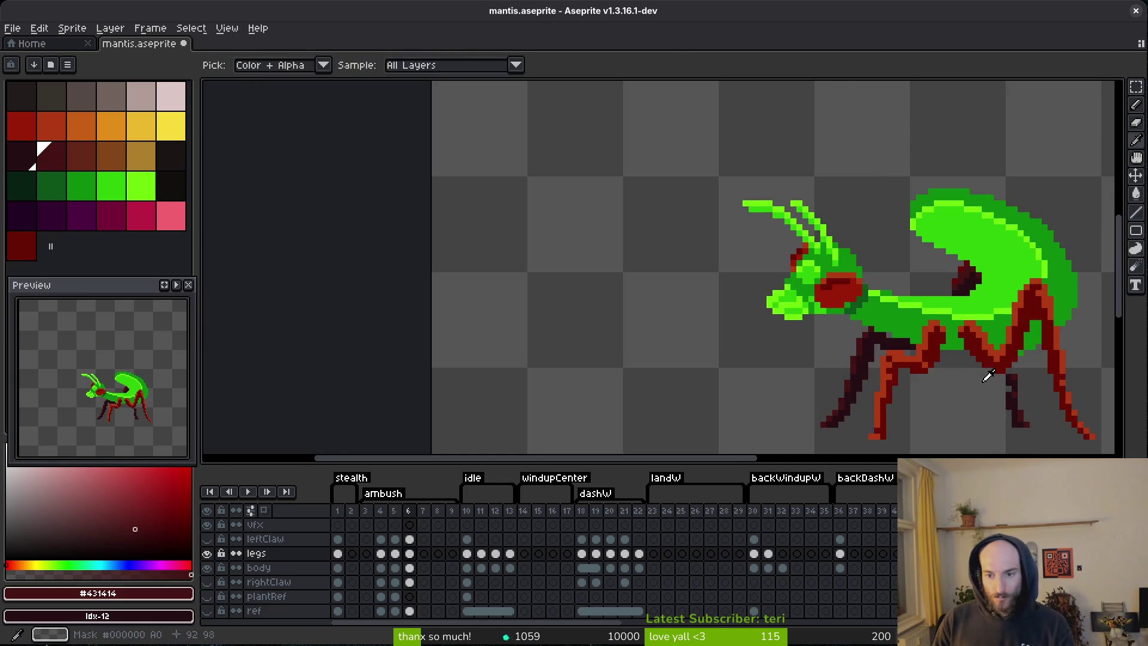
pyautogui.scroll(-2, 747, 346)
pyautogui.press('Left')
pyautogui.press('Right')
pyautogui.press('Left')
pyautogui.press('Right')
pyautogui.press('Left')
pyautogui.press('Right')
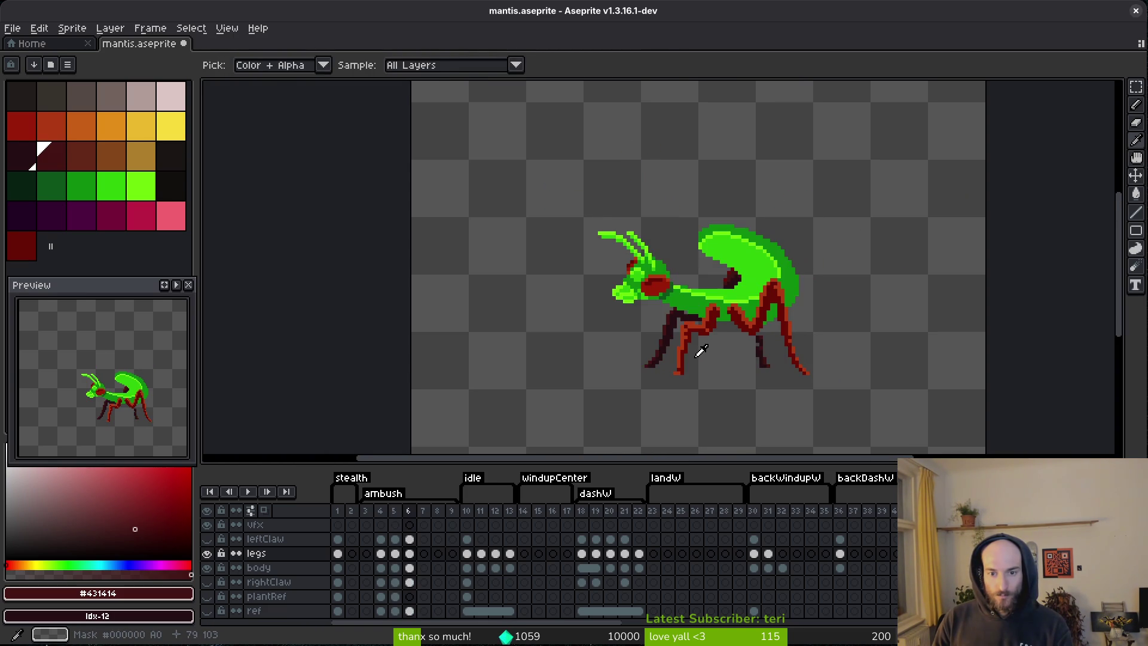
pyautogui.scroll(5, 699, 343)
# - Erase two leg pixels, paint dark pixels below them, and remove one more dark pixel
pyautogui.press('e')
pyautogui.moveTo(712, 317); pyautogui.dragTo(750, 317)
pyautogui.press('b')
pyautogui.keyDown('alt'); pyautogui.click(627, 326); pyautogui.keyUp('alt')
pyautogui.click(774, 391)
pyautogui.scroll(-3, 764, 388)
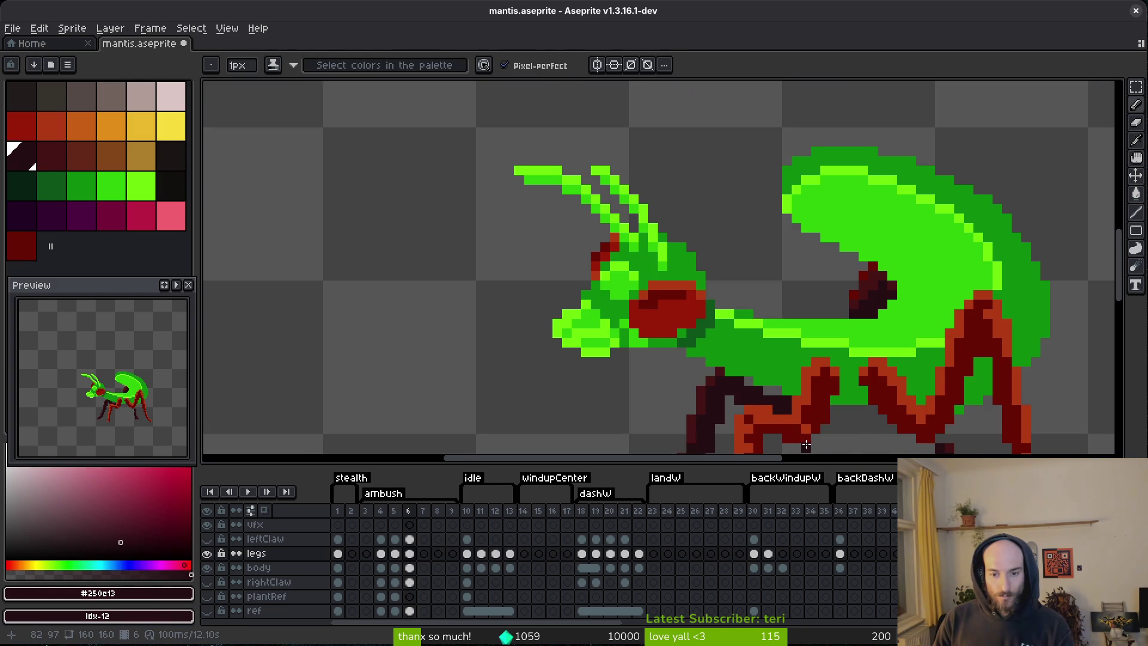
pyautogui.scroll(1, 795, 436)
pyautogui.scroll(-1, 717, 383)
pyautogui.scroll(2, 693, 363)
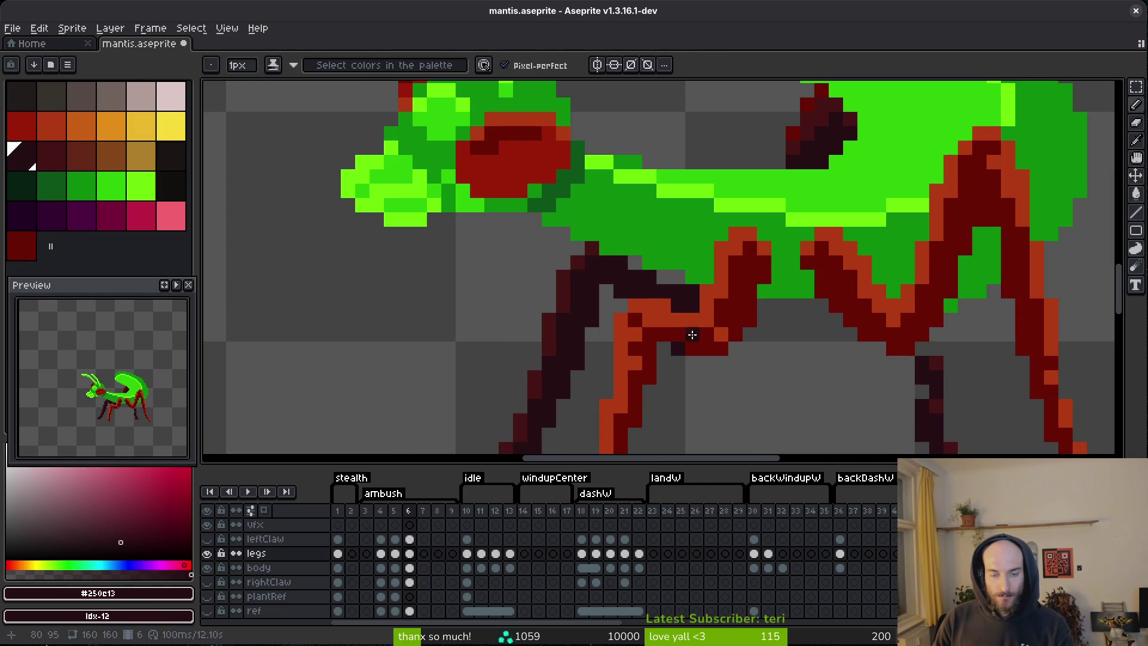
pyautogui.press('e')
pyautogui.click(650, 278)
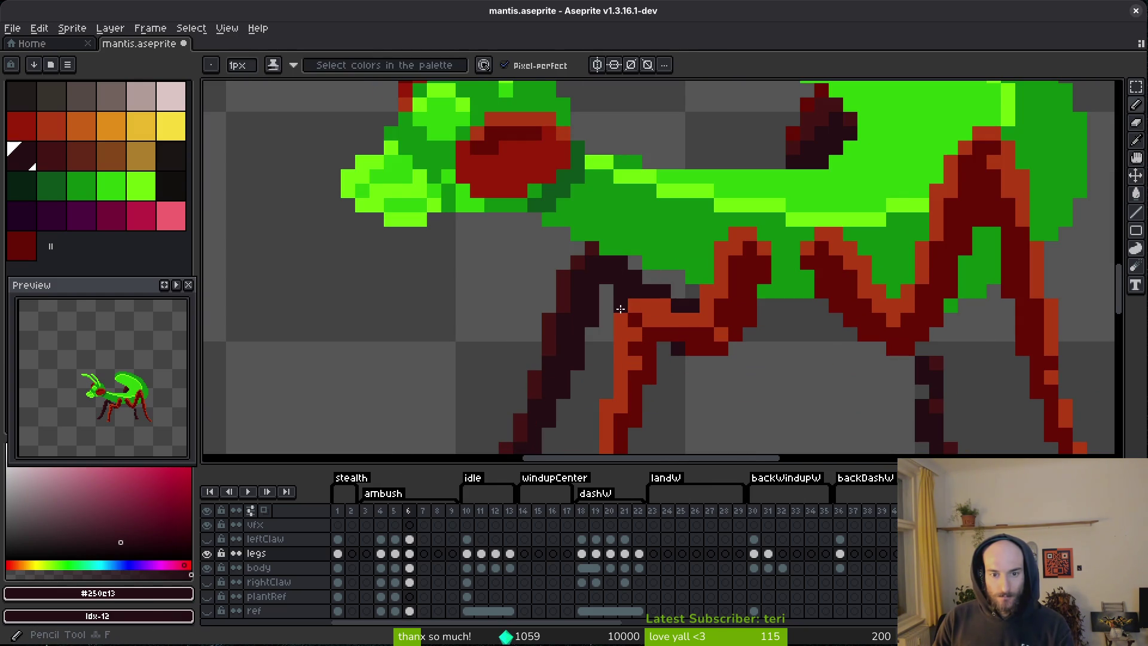
# - Save mantis.aseprite and play the animation to review the poses, then stop playback
pyautogui.scroll(-3, 690, 305)
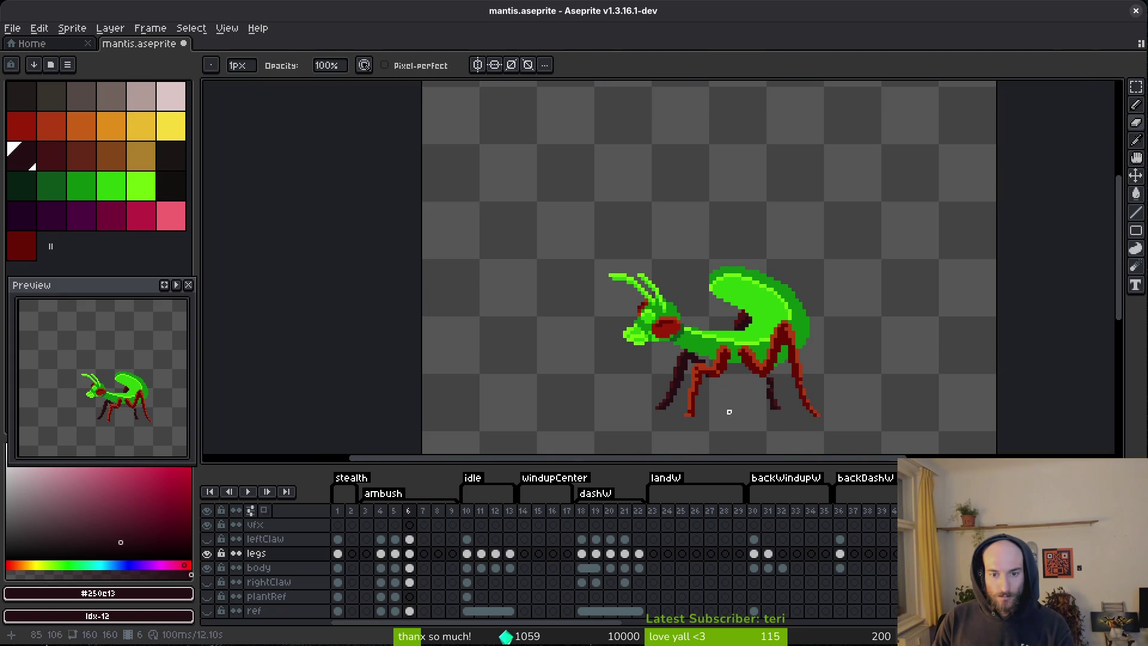
pyautogui.hotkey('ctrl', 's')
pyautogui.press('Return')
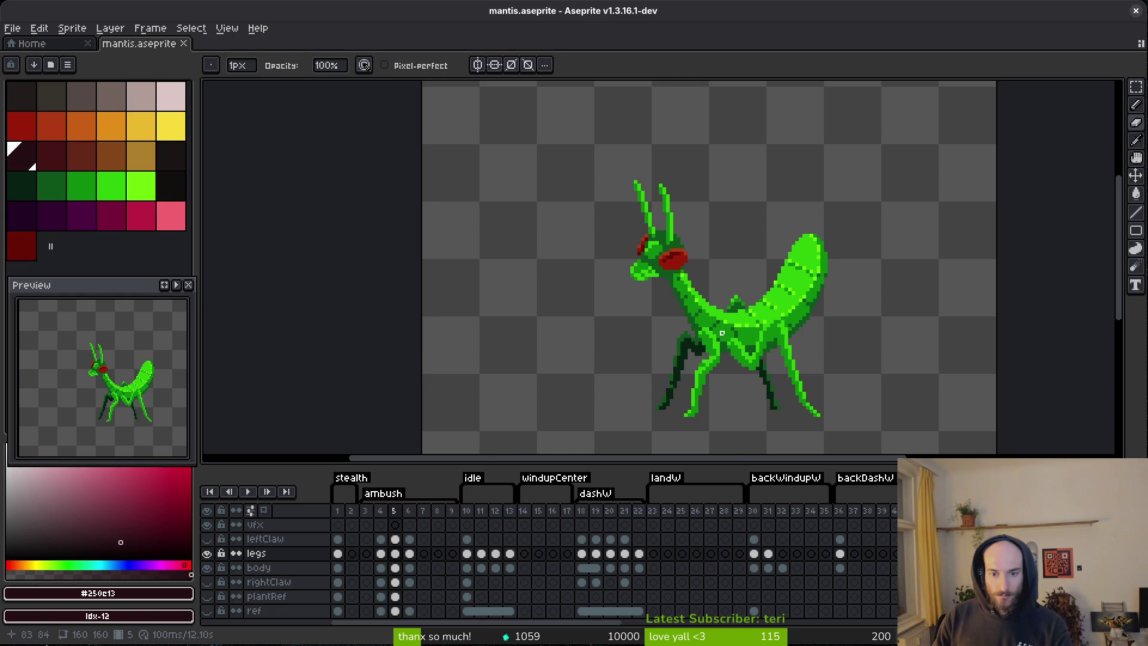
pyautogui.press('i')
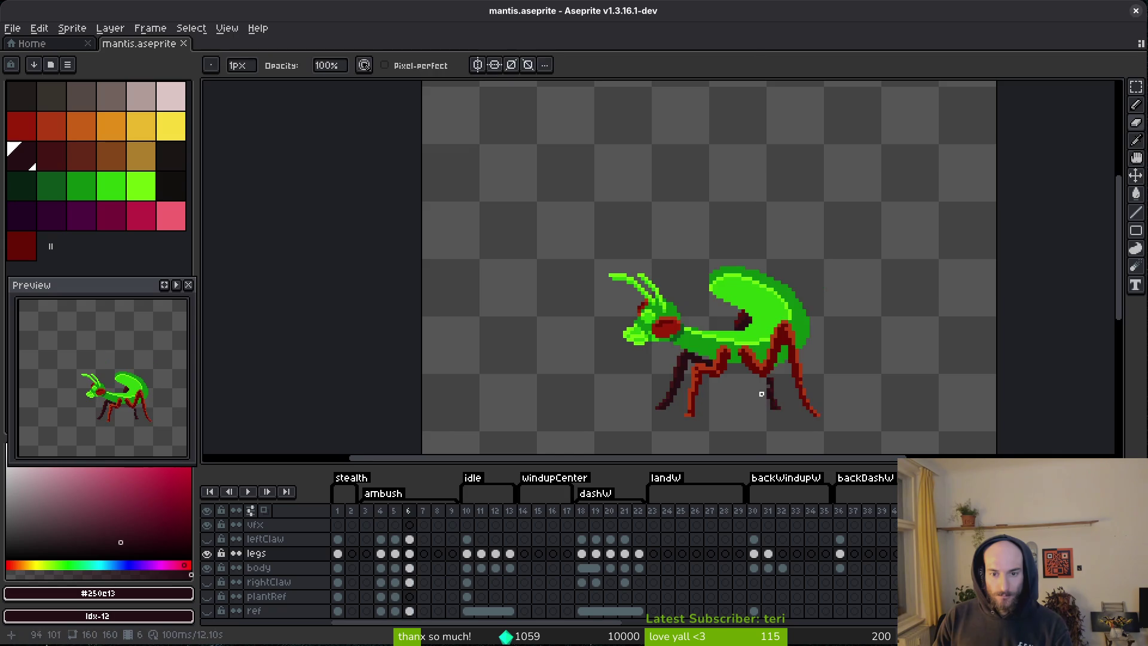
pyautogui.scroll(-1, 771, 392)
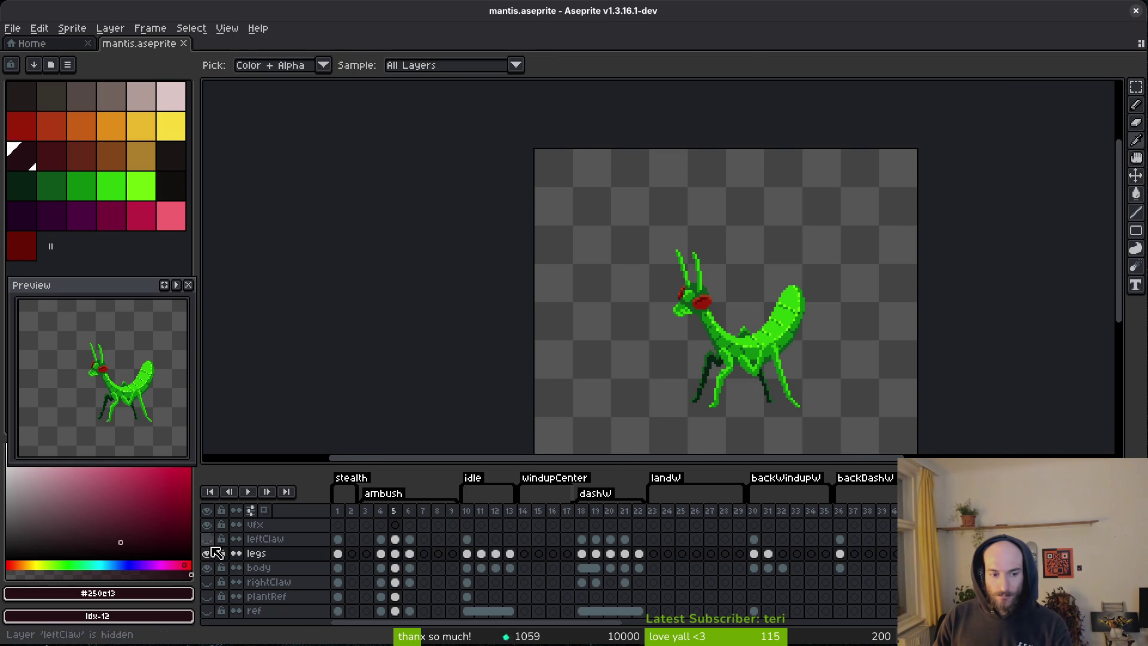
# - Show the plantRef layer behind the mantis and select it at frames 5 and 6
pyautogui.click(207, 596)
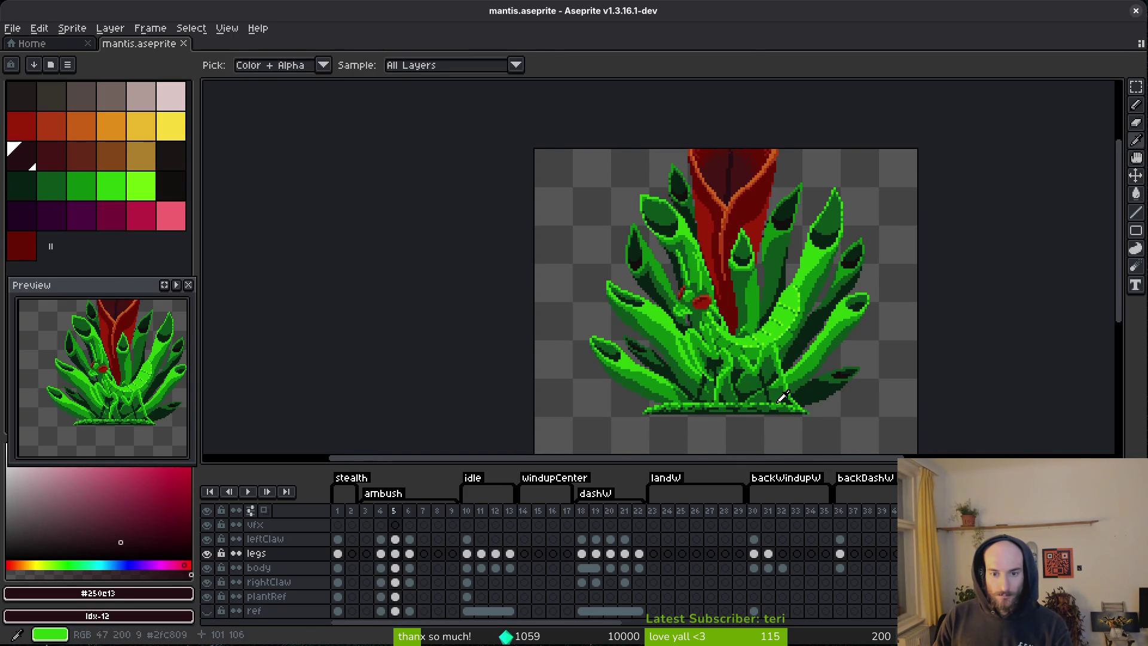
pyautogui.click(397, 597)
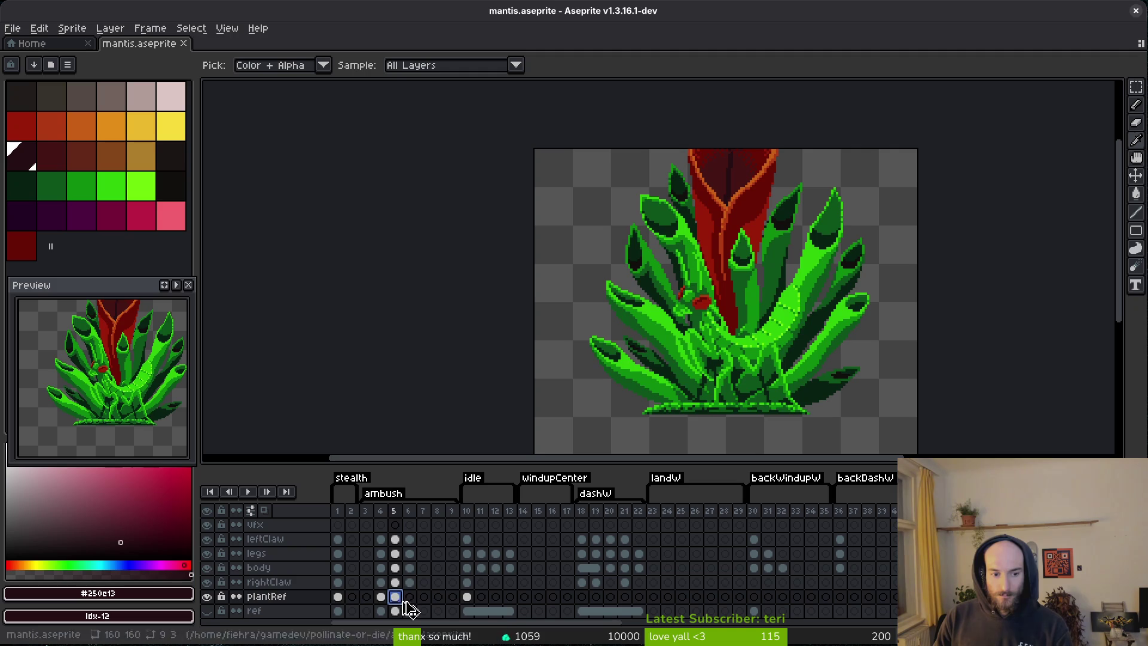
pyautogui.click(410, 597)
pyautogui.press('b')
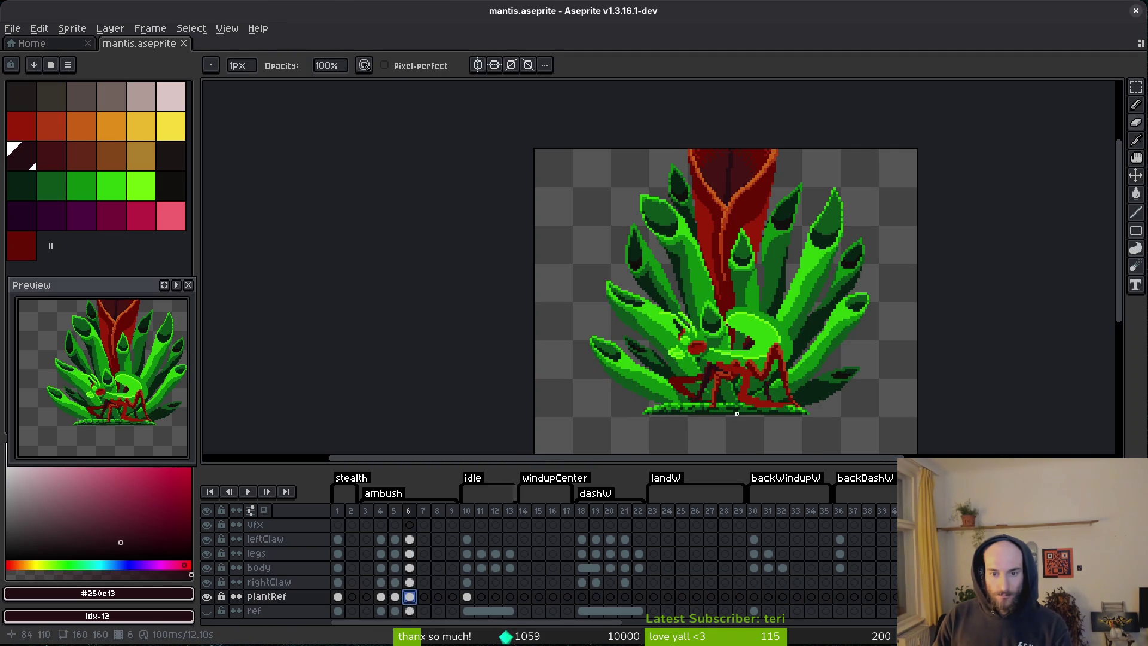
pyautogui.scroll(-2, 756, 344)
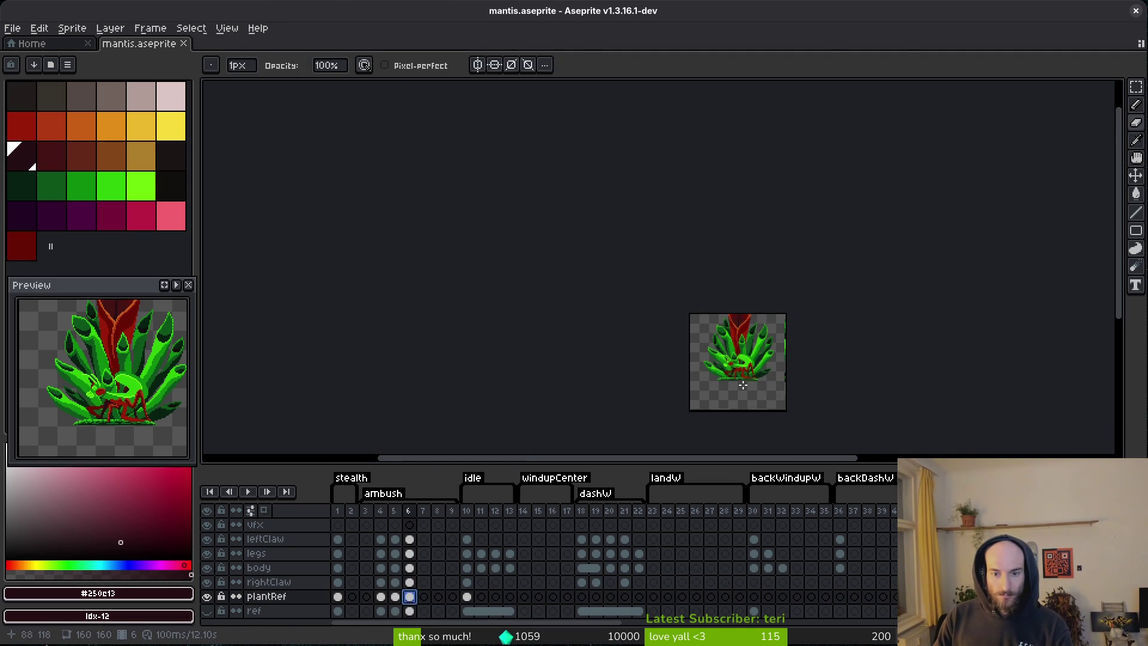
pyautogui.scroll(1, 741, 388)
pyautogui.moveTo(741, 387); pyautogui.dragTo(740, 402)
# - Step through frames 4–6, then insert a new empty frame after frame 5 with Alt+N
pyautogui.press('Left')
pyautogui.press('i')
pyautogui.press('Left')
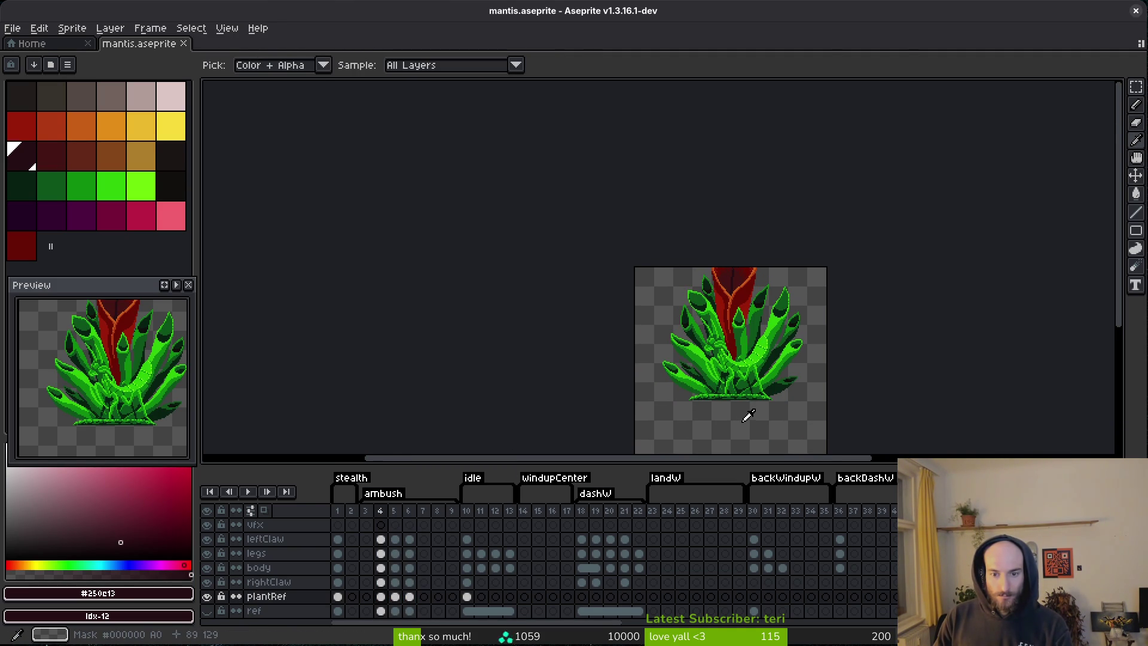
pyautogui.press('Right')
pyautogui.press('Right')
pyautogui.press('Left')
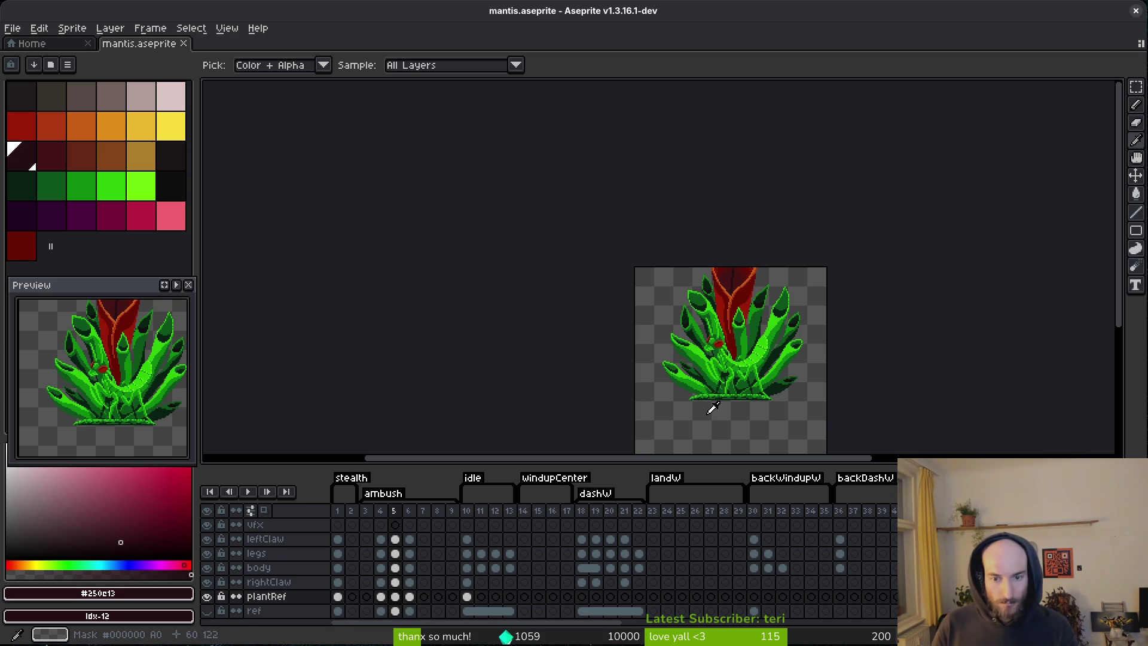
pyautogui.press('Left')
pyautogui.press('Left')
pyautogui.press('Right')
pyautogui.press('Right')
pyautogui.press('Left')
pyautogui.press('Right')
pyautogui.press('Left')
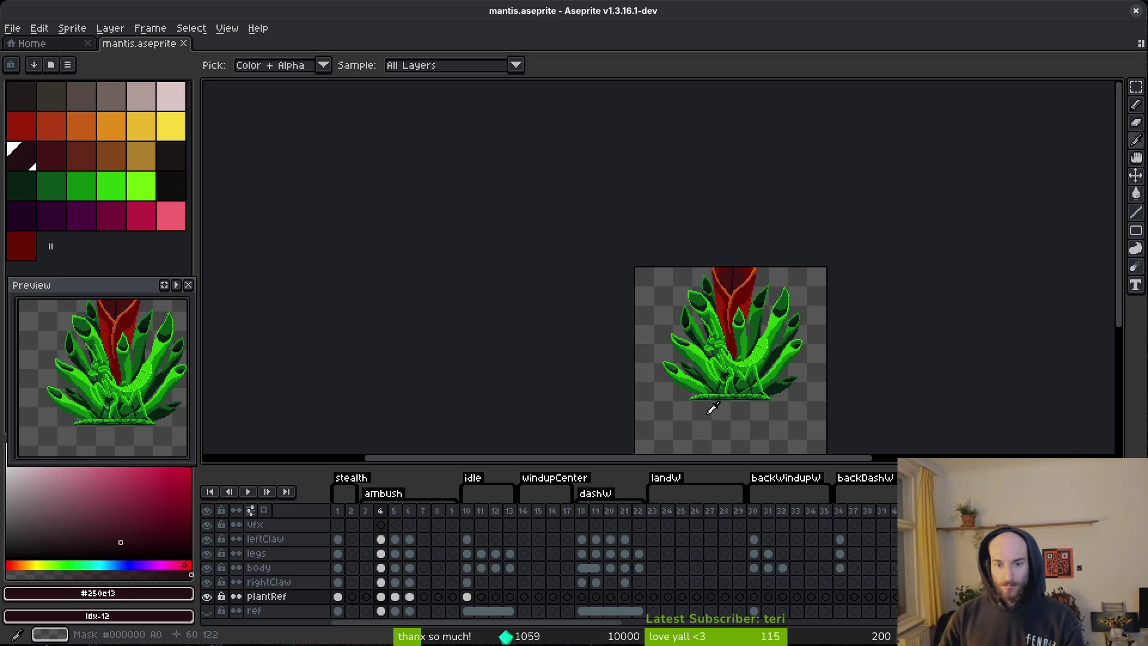
pyautogui.press('Right')
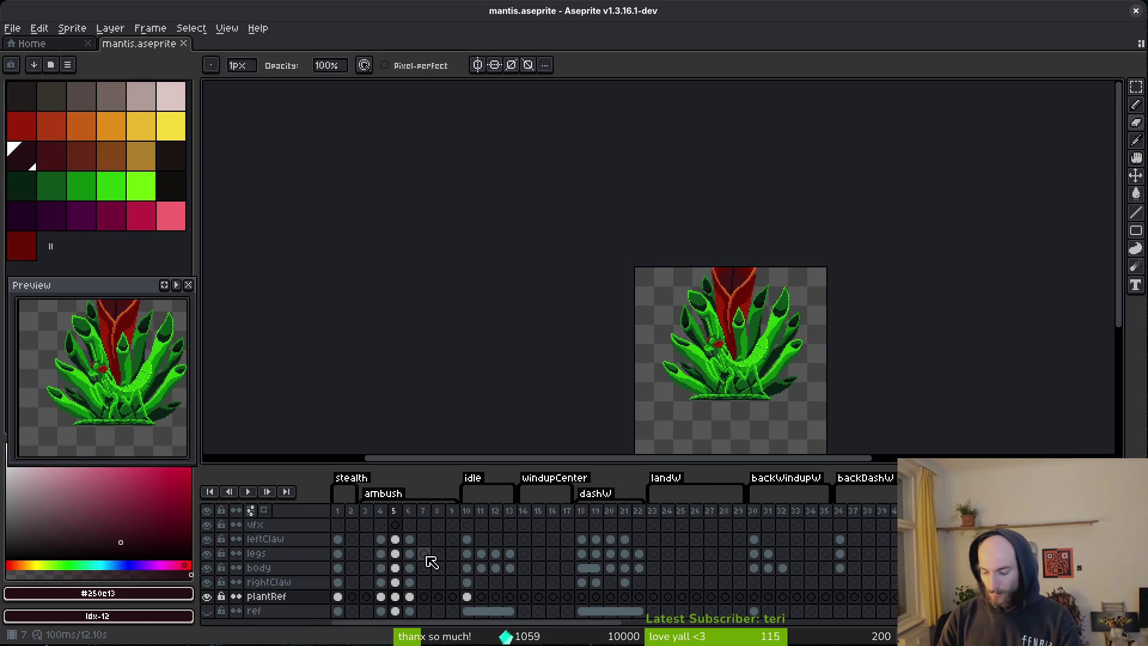
pyautogui.hotkey('alt', 'n')
pyautogui.scroll(4, 739, 416)
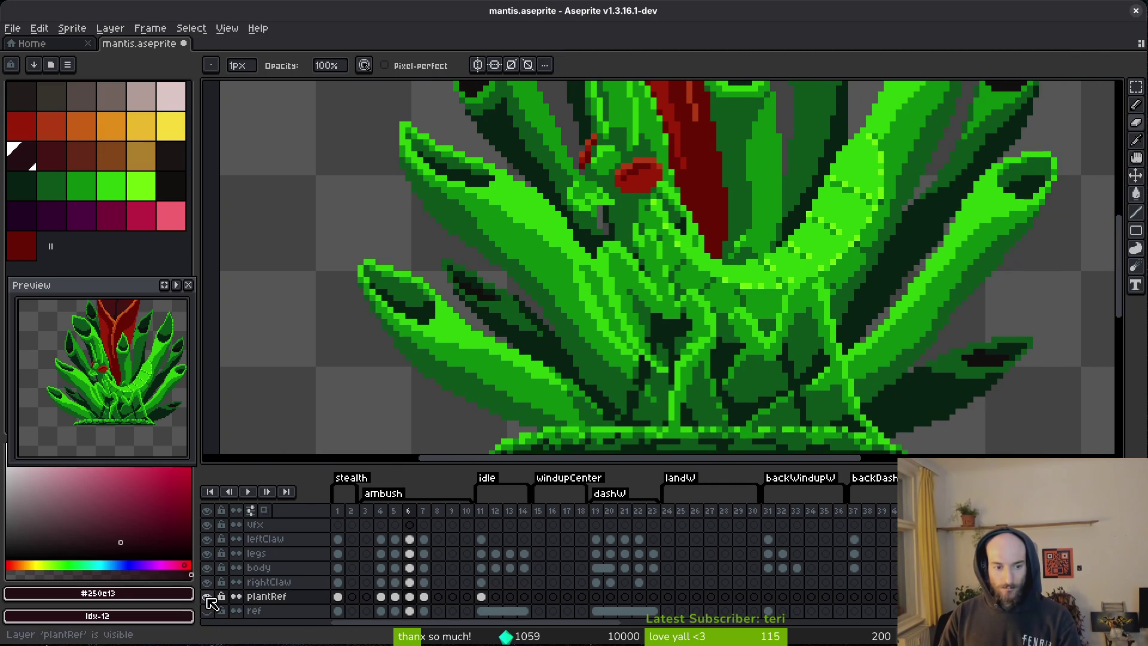
# - Hide the plantRef layer and replace mid green #2fc809 with lime #6cff0a
pyautogui.click(206, 596)
pyautogui.press('Left')
pyautogui.scroll(-2, 628, 389)
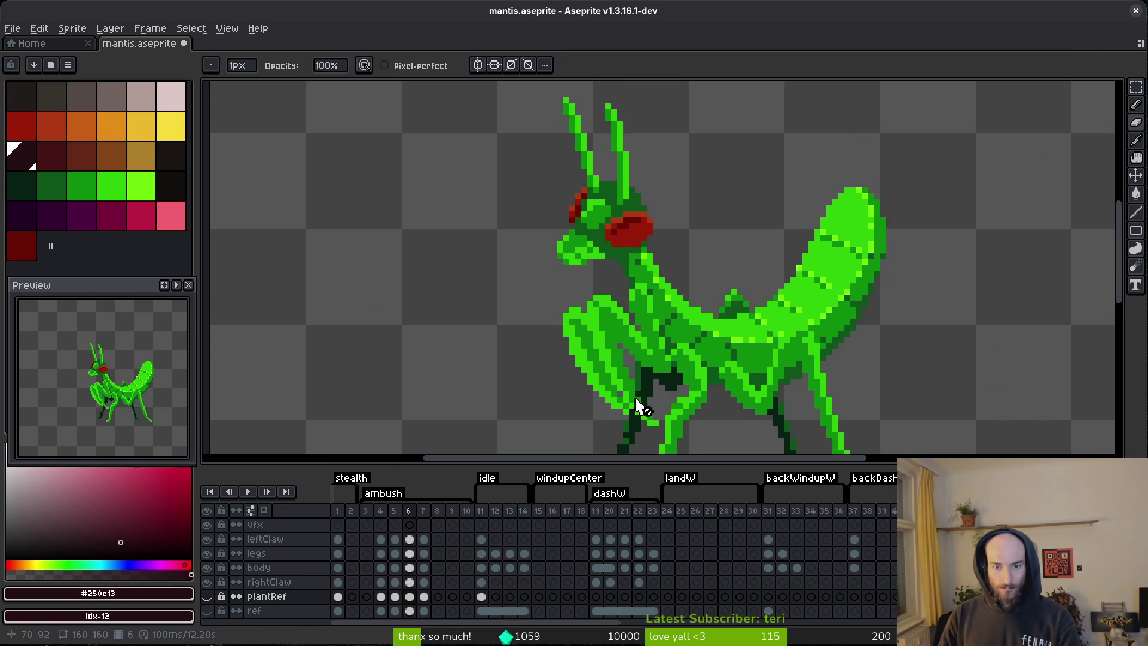
pyautogui.scroll(3, 646, 248)
pyautogui.press('alt')
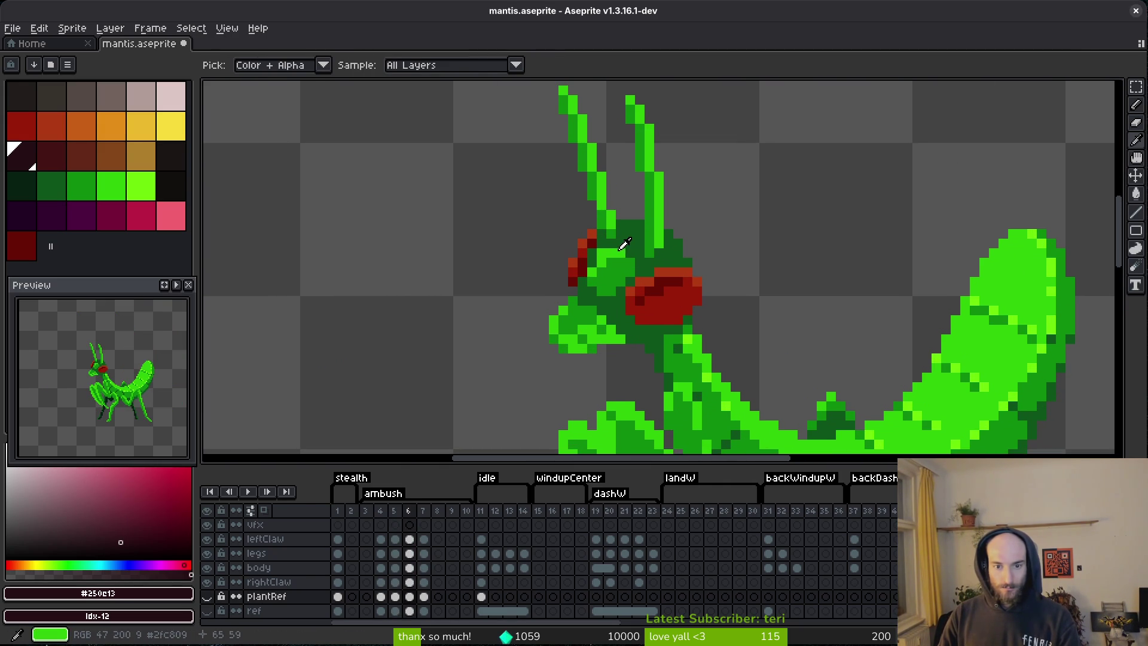
pyautogui.keyDown('alt'); pyautogui.click(615, 245); pyautogui.keyUp('alt')
pyautogui.press('Right')
pyautogui.rightClick(693, 332)
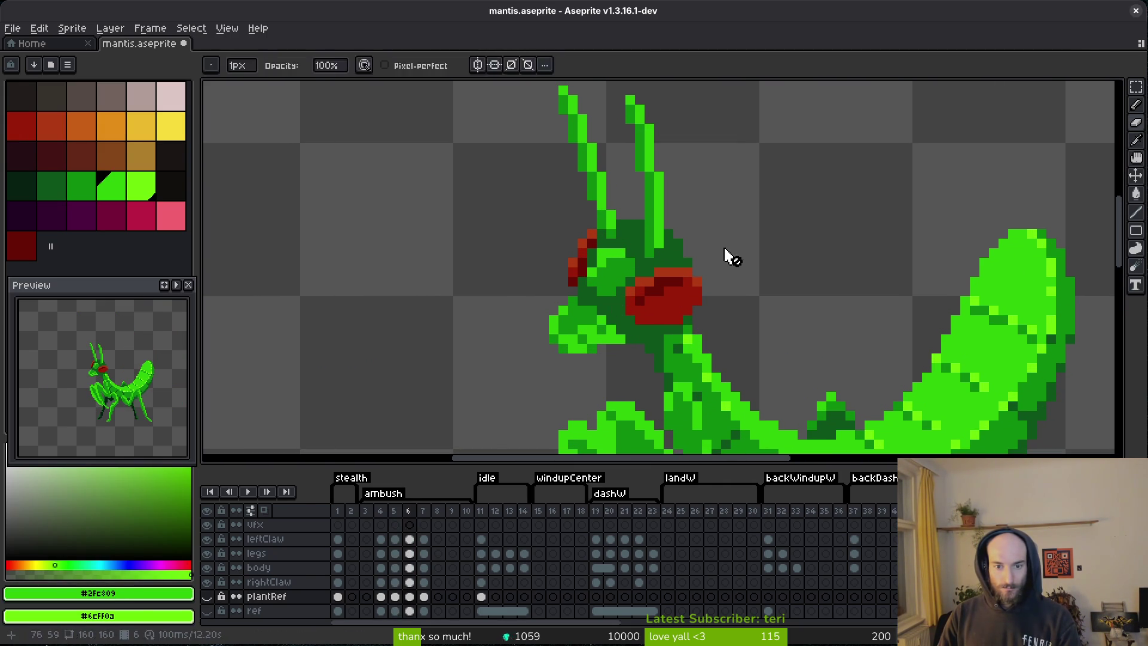
pyautogui.hotkey('shift', 'r')
pyautogui.press('Return')
# - On frame 6, bucket-fill a head patch and both antennae with lime #6cff0a
pyautogui.scroll(2, 717, 377)
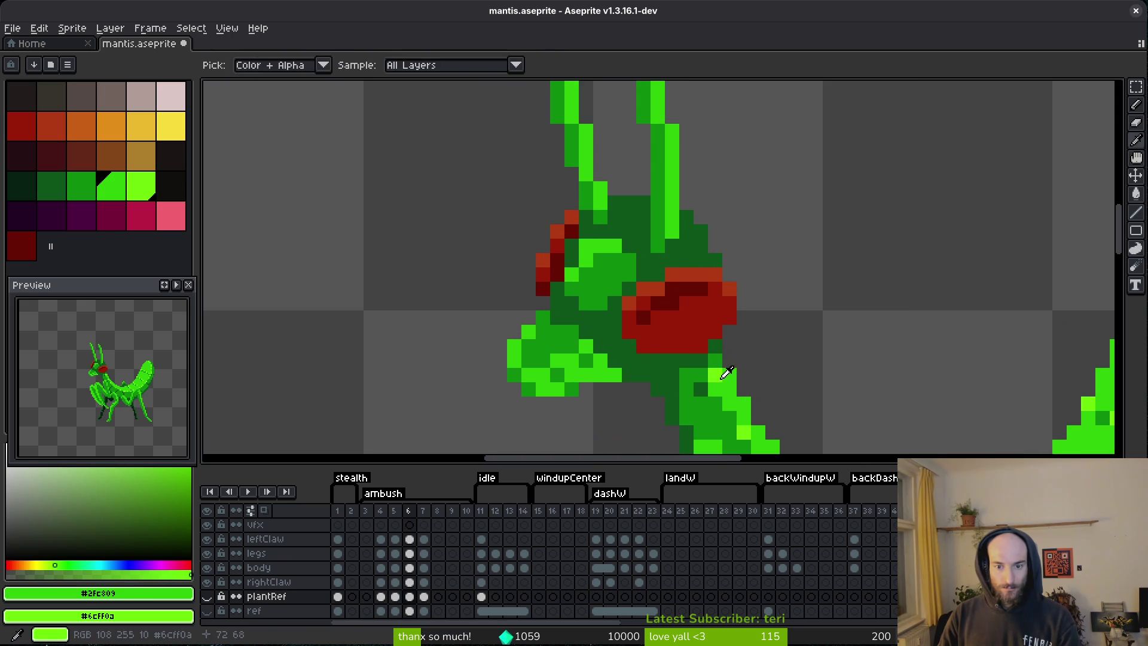
pyautogui.press('w')
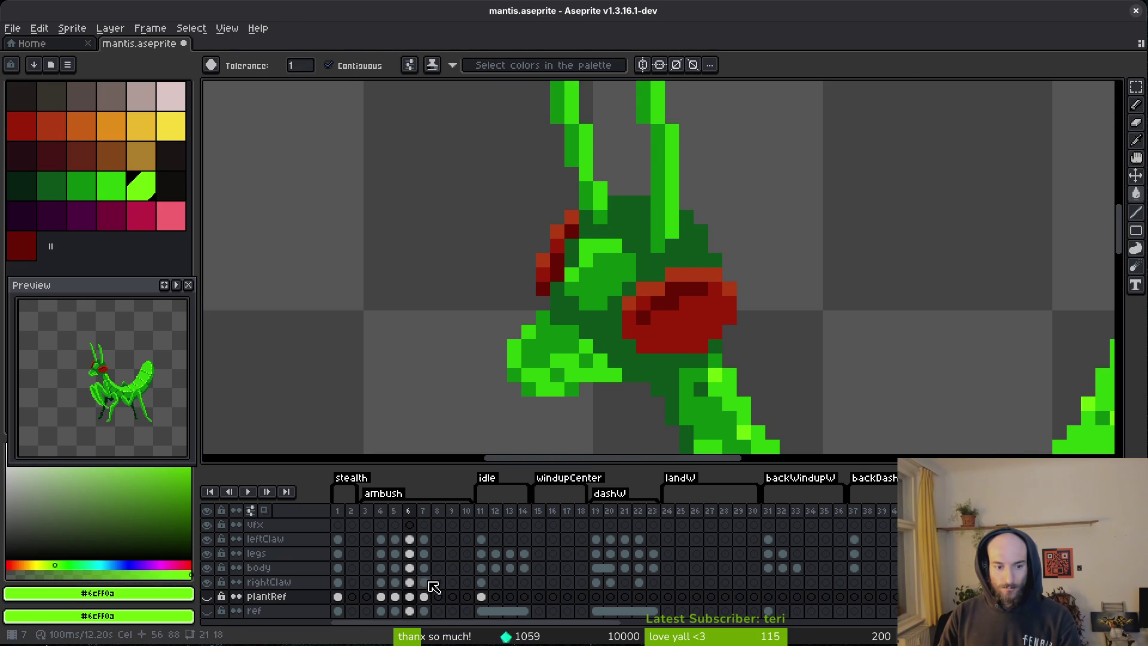
pyautogui.click(424, 567)
pyautogui.scroll(-2, 679, 297)
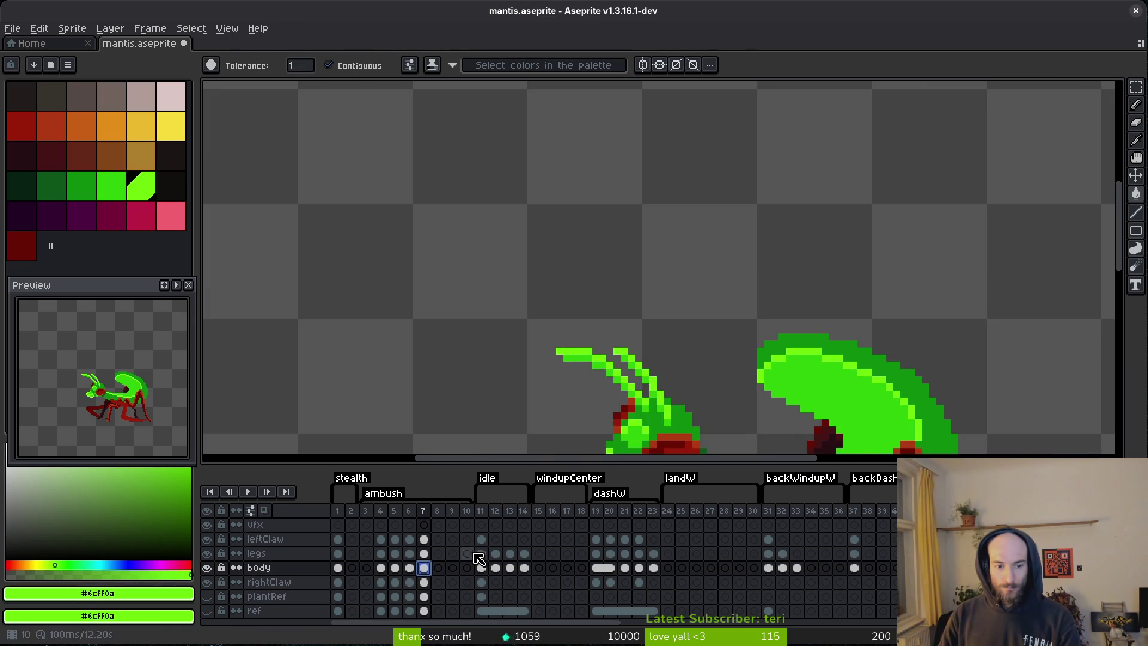
pyautogui.press('Left')
pyautogui.scroll(1, 664, 296)
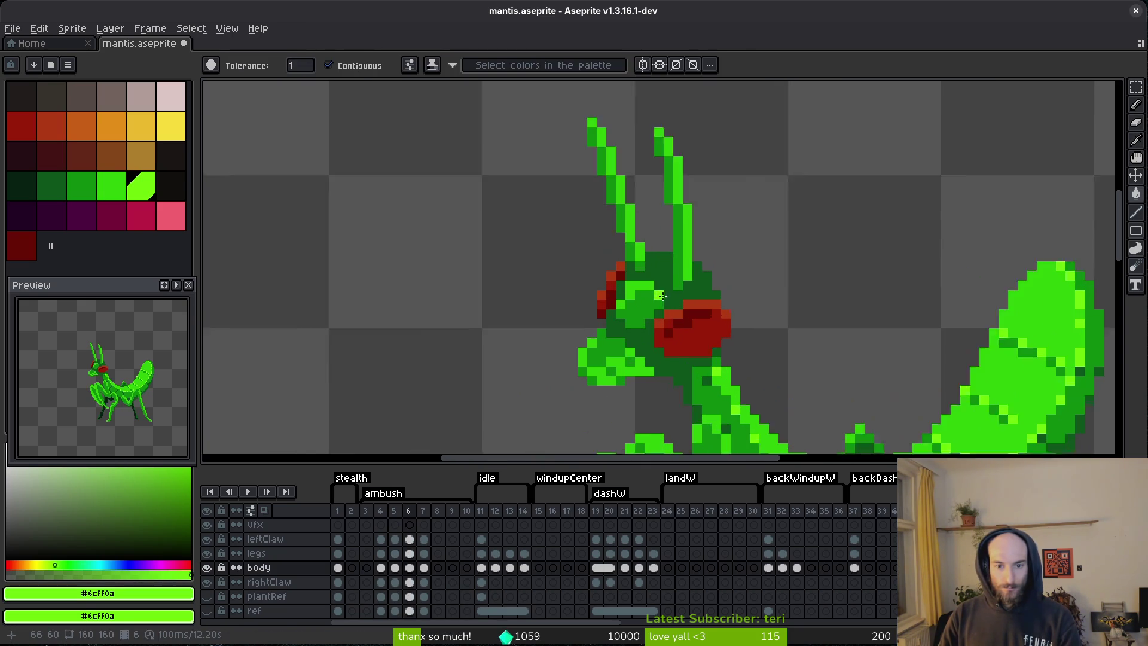
pyautogui.scroll(1, 662, 296)
pyautogui.click(632, 280)
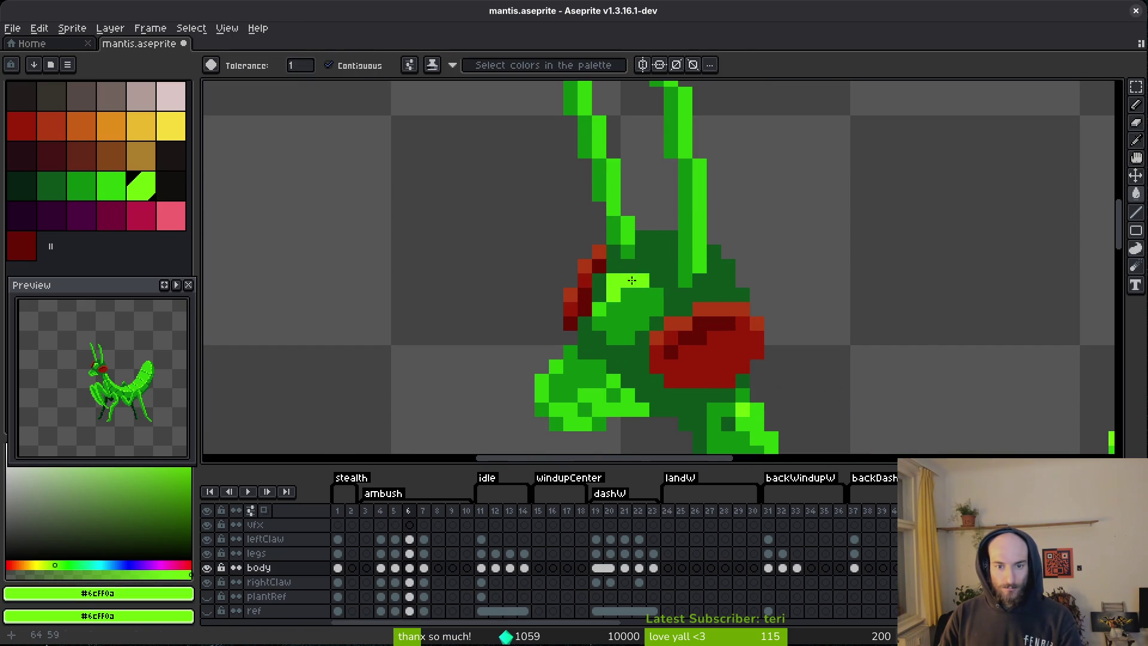
pyautogui.click(698, 233)
pyautogui.scroll(2, 683, 222)
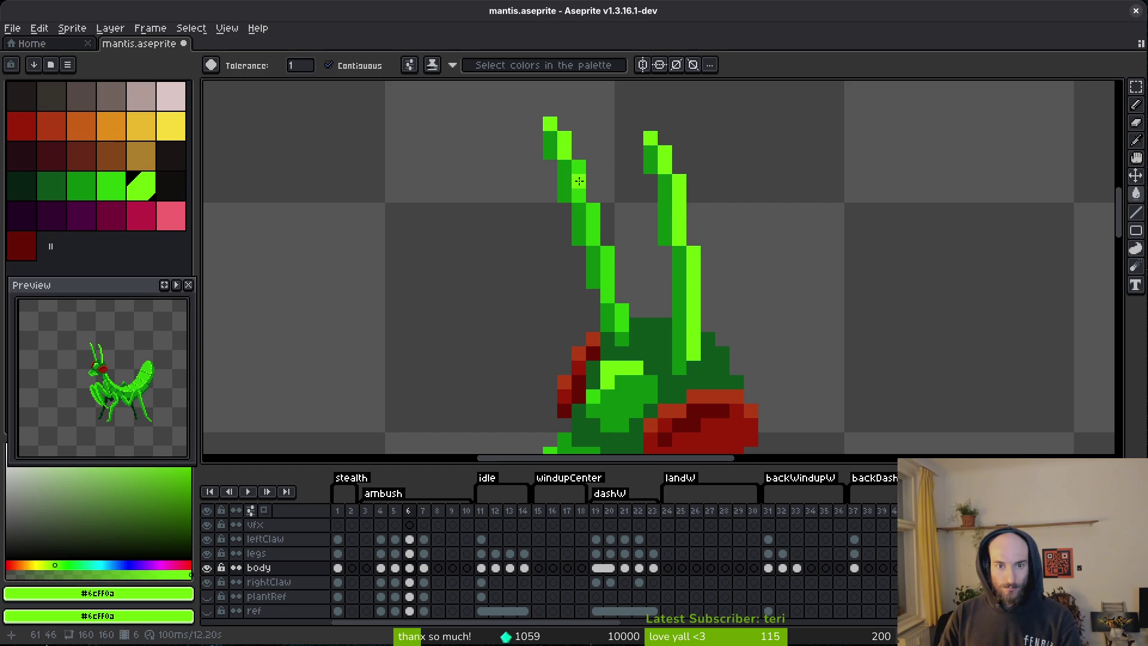
pyautogui.click(579, 180)
pyautogui.click(590, 218)
# - Fill a head pixel and two face patches with lime, and a small face area with #2fc809
pyautogui.scroll(-2, 618, 326)
pyautogui.click(597, 312)
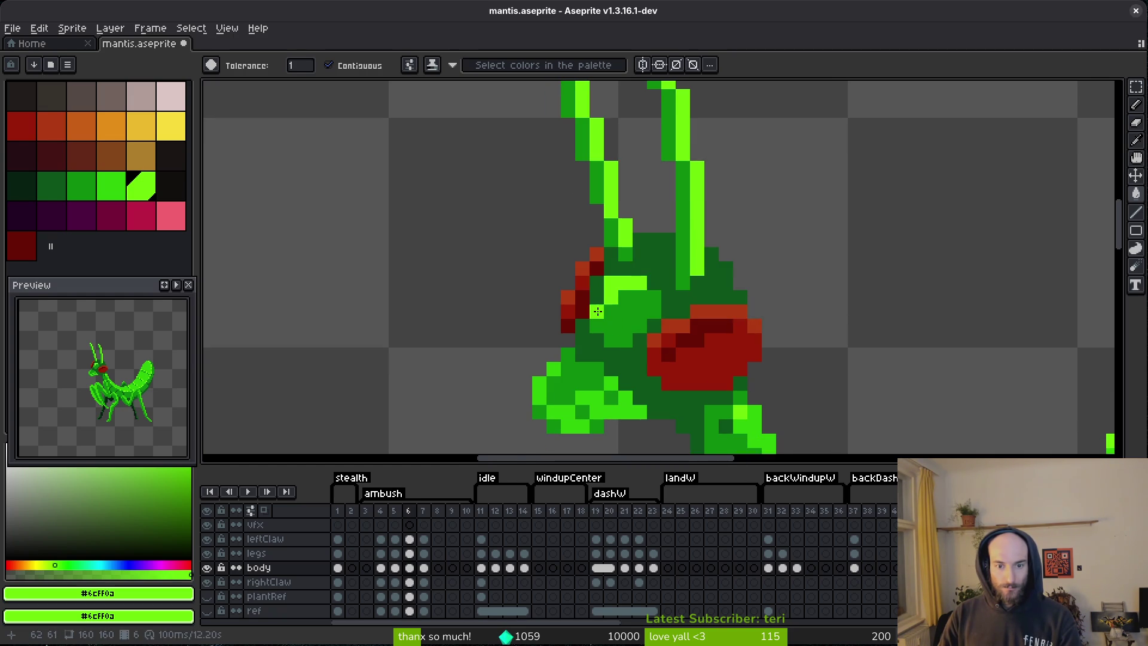
pyautogui.click(593, 406)
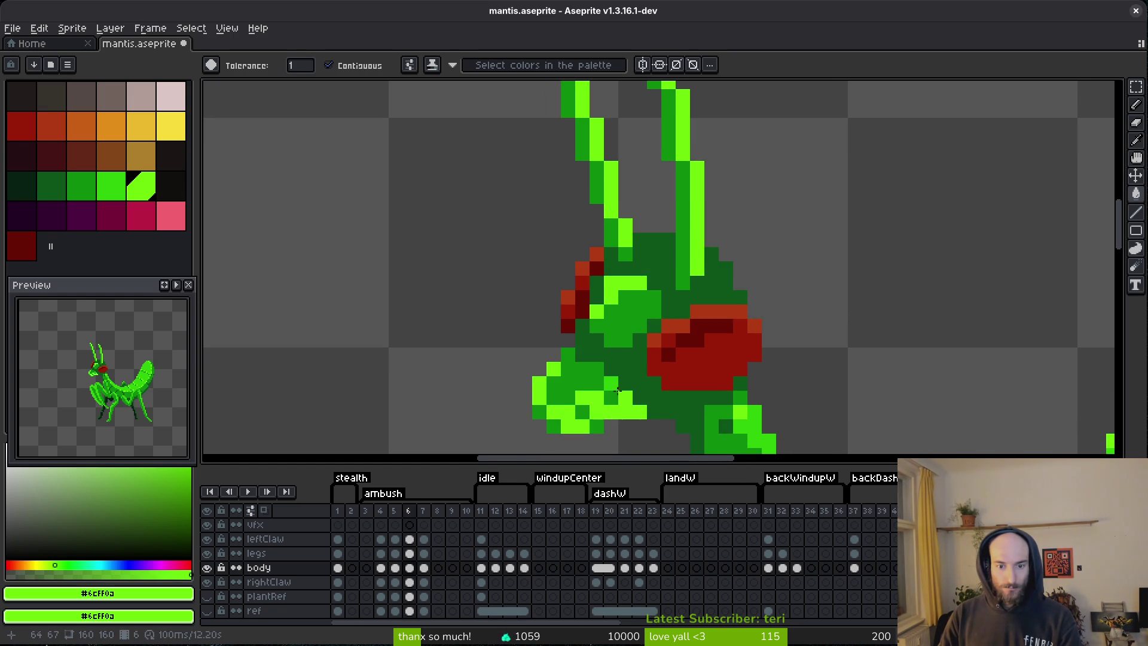
pyautogui.click(613, 387)
pyautogui.scroll(-2, 682, 309)
pyautogui.scroll(-1, 682, 309)
pyautogui.scroll(1, 682, 310)
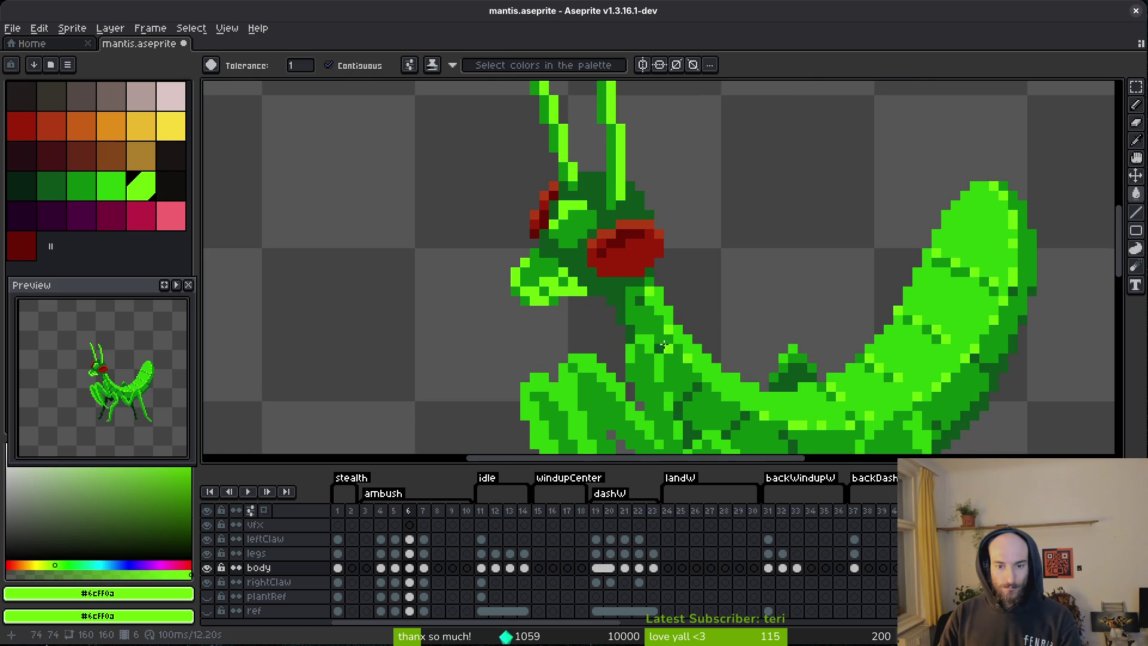
pyautogui.keyDown('alt'); pyautogui.click(563, 283); pyautogui.keyUp('alt')
pyautogui.click(553, 278)
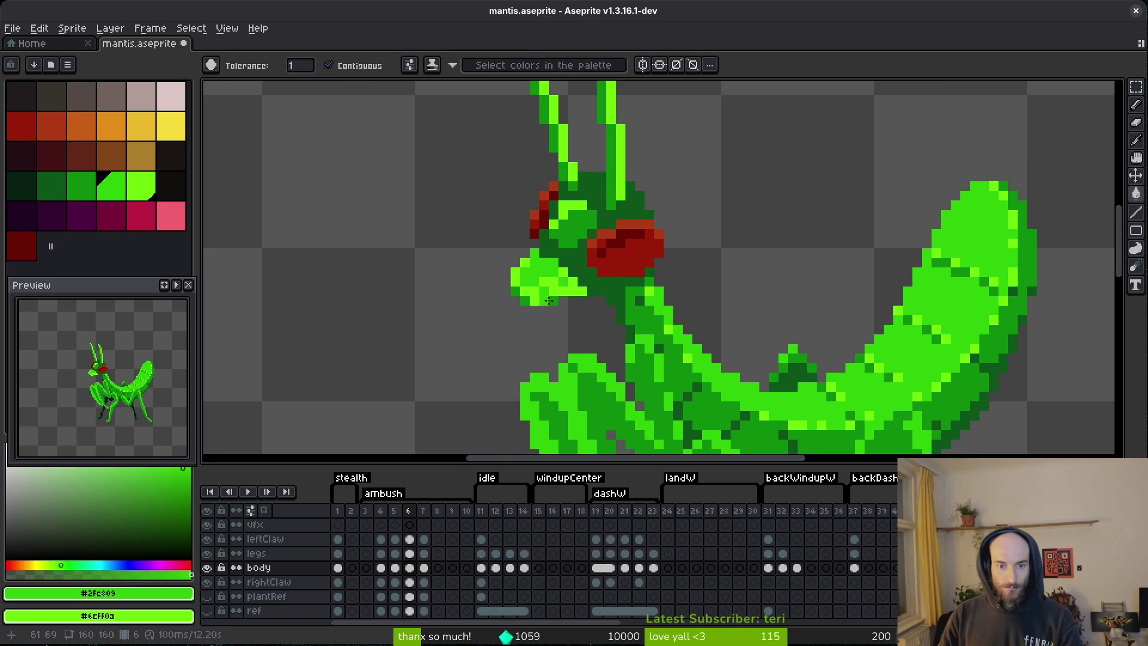
pyautogui.scroll(2, 562, 221)
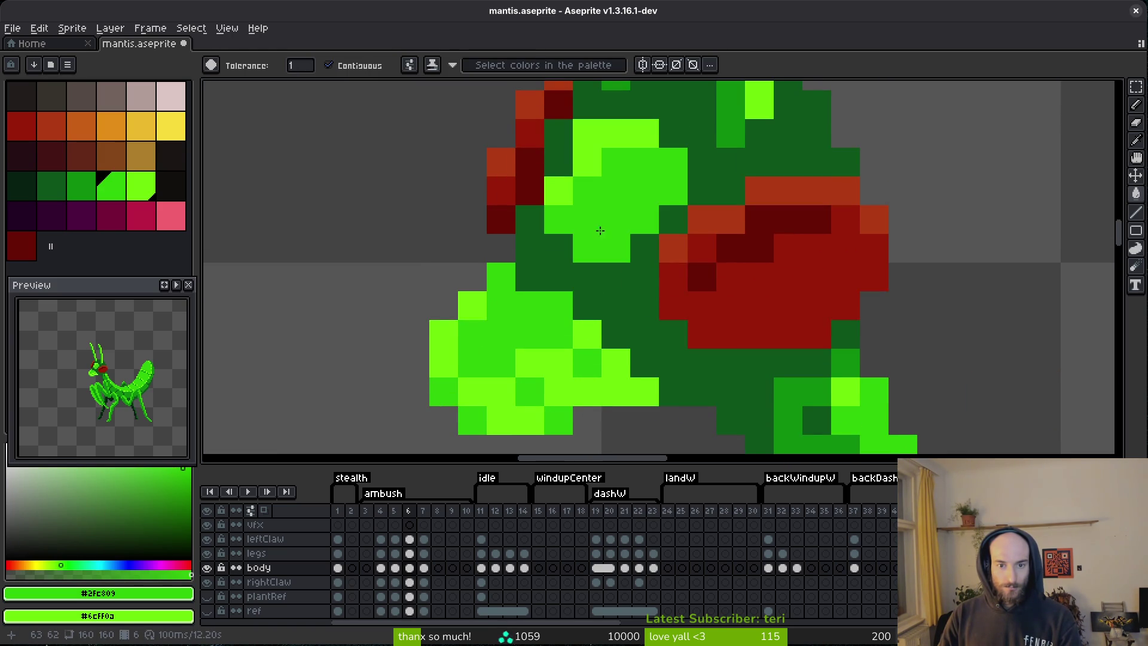
# - Fill one dark pixel with the deeper green #0c8b0c picked from the sprite
pyautogui.keyDown('alt'); pyautogui.click(645, 308); pyautogui.keyUp('alt')
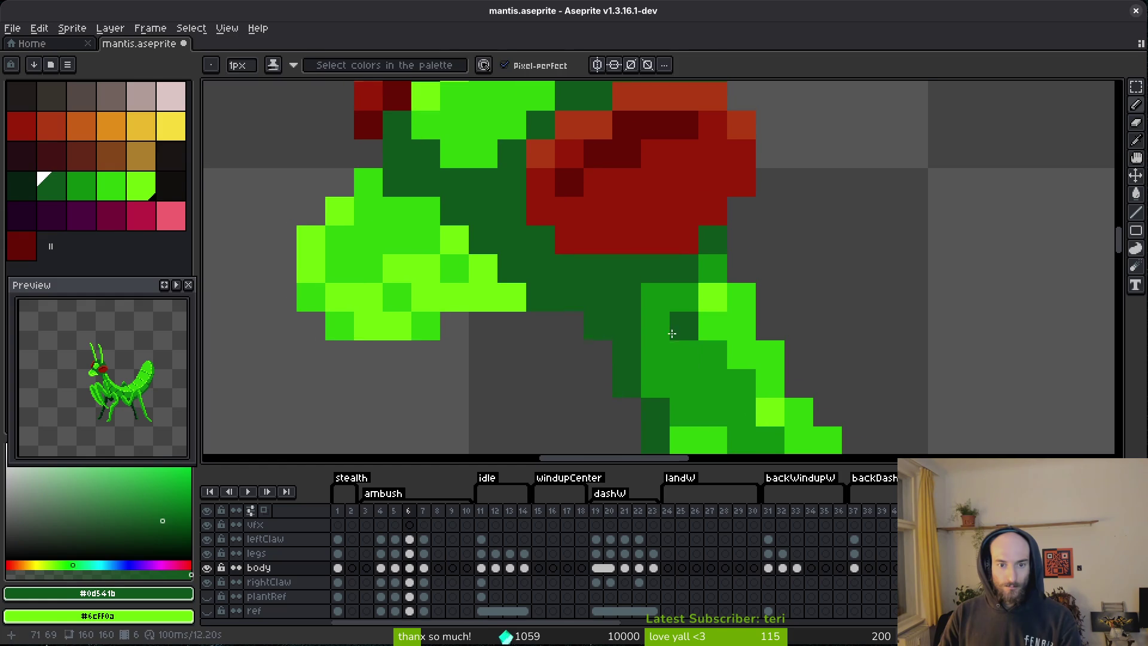
pyautogui.press('g')
pyautogui.click(489, 228)
pyautogui.scroll(-3, 489, 229)
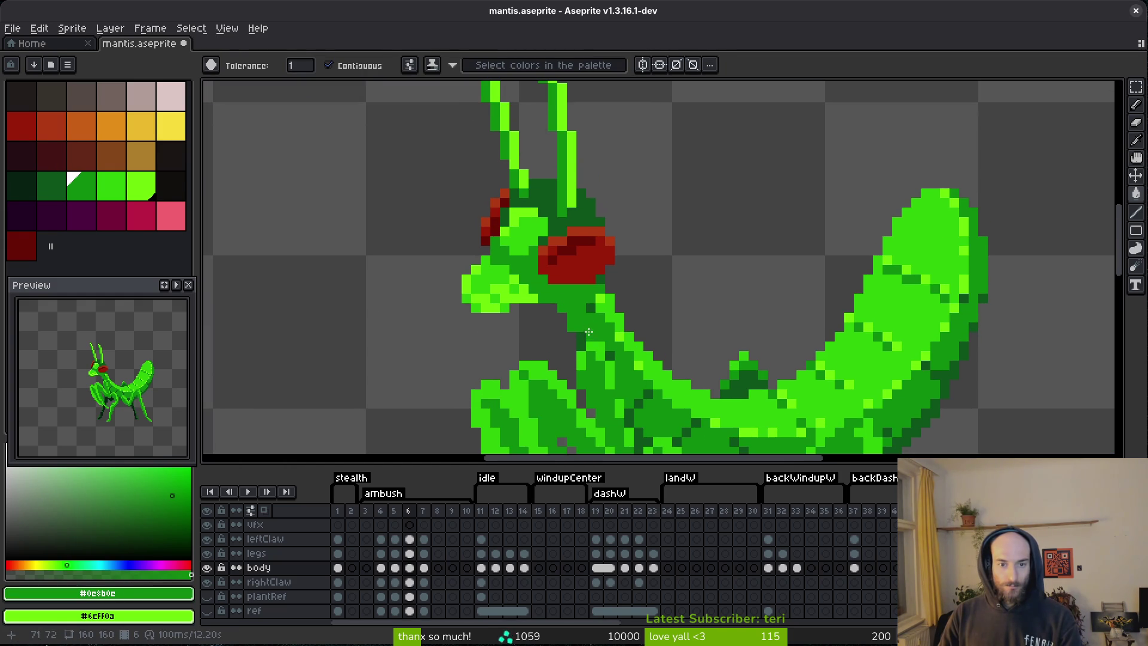
pyautogui.scroll(5, 547, 233)
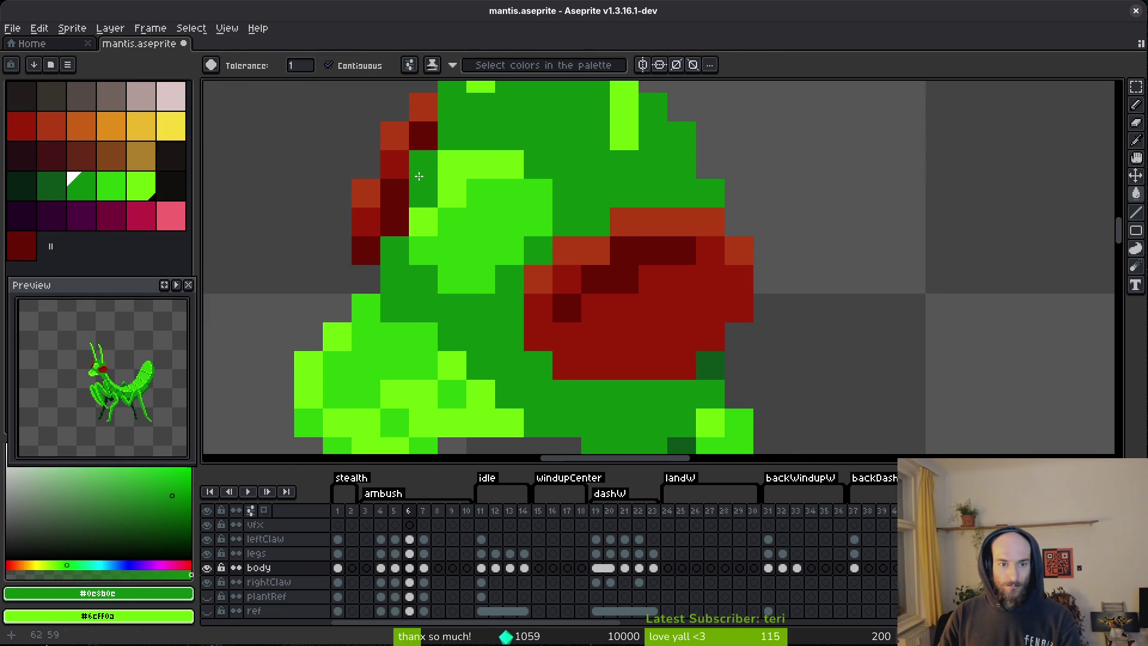
pyautogui.scroll(-3, 687, 269)
# - Draw bright green #2fc809 pixels and a mid-green pixel on the mantis neck
pyautogui.scroll(3, 715, 319)
pyautogui.press('i')
pyautogui.click(716, 318)
pyautogui.press('b')
pyautogui.moveTo(681, 218); pyautogui.dragTo(652, 230)
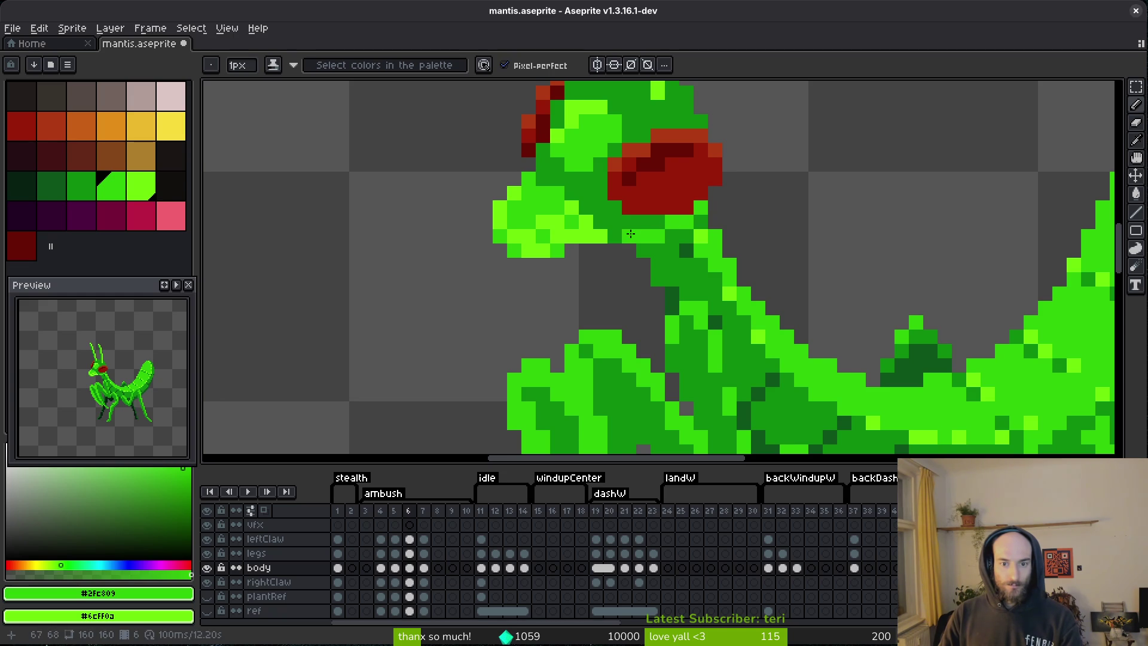
pyautogui.click(620, 239)
# - Shade along the neck with dark green #0d541b pixels
pyautogui.press('i')
pyautogui.click(687, 248)
pyautogui.press('b')
pyautogui.moveTo(688, 239); pyautogui.dragTo(654, 250)
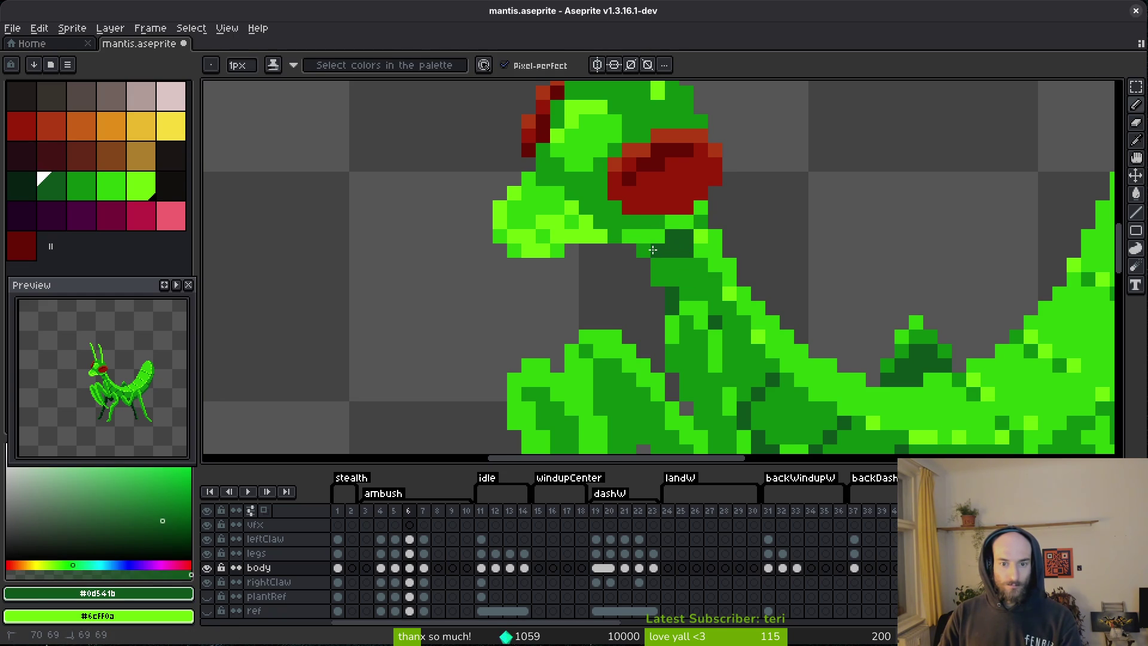
pyautogui.press('i')
pyautogui.press('b')
pyautogui.click(683, 278)
pyautogui.press('i')
pyautogui.click(687, 281)
pyautogui.press('b')
# - Pick lime #6cff0a and paint two highlight pixels on the body
pyautogui.scroll(-3, 716, 326)
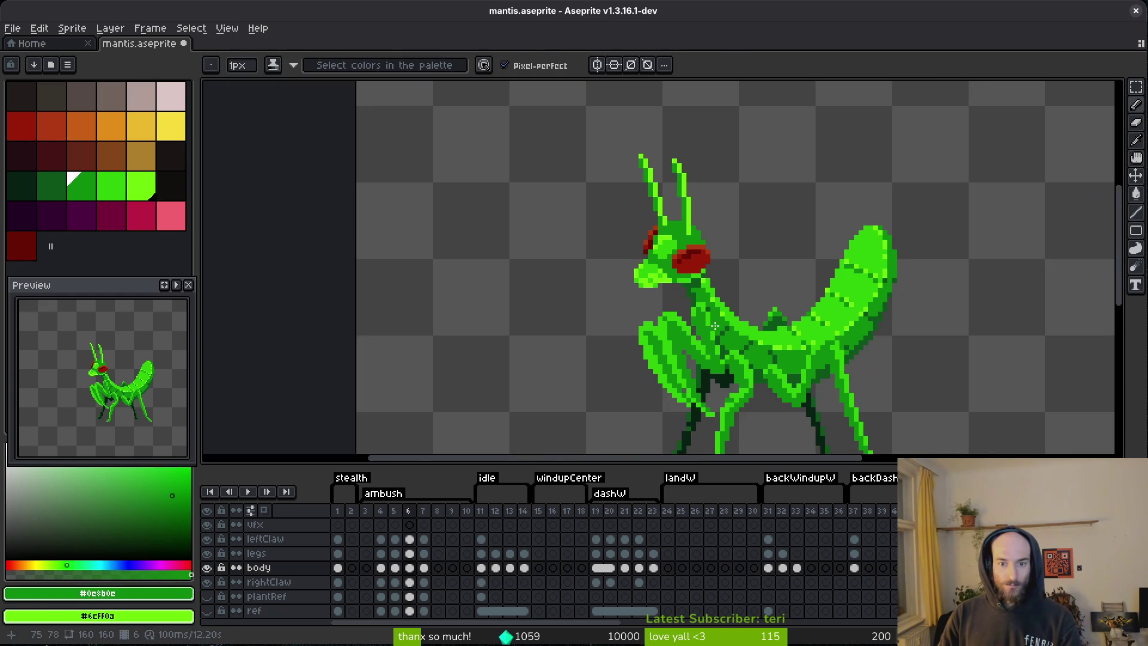
pyautogui.scroll(2, 716, 325)
pyautogui.scroll(-2, 711, 331)
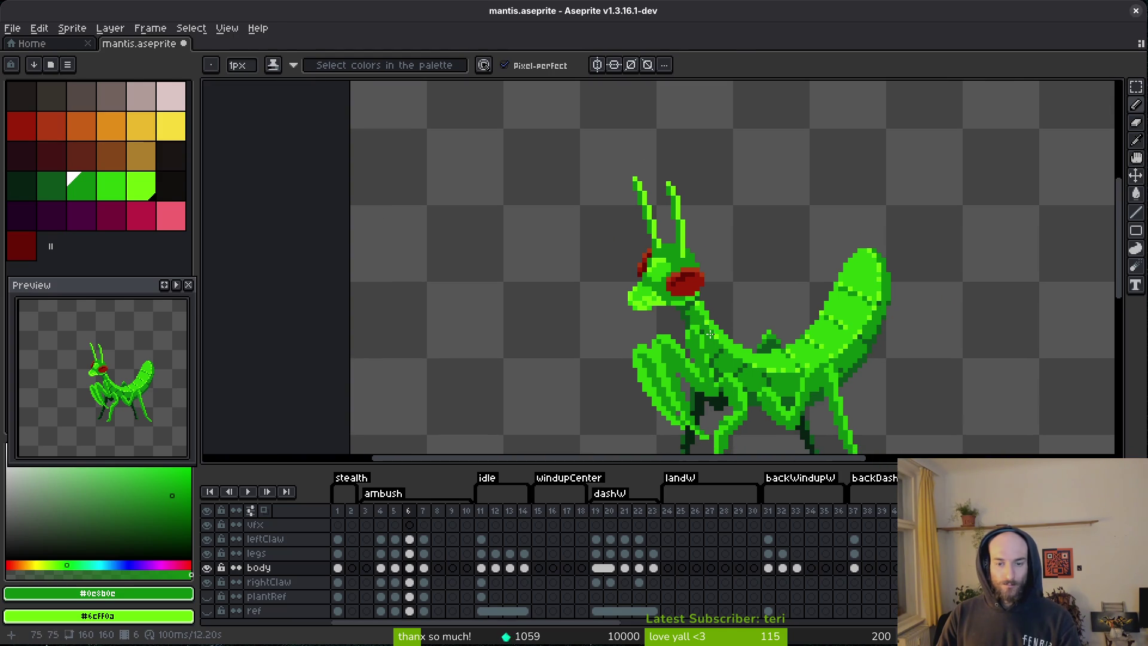
pyautogui.scroll(3, 710, 334)
pyautogui.press('i')
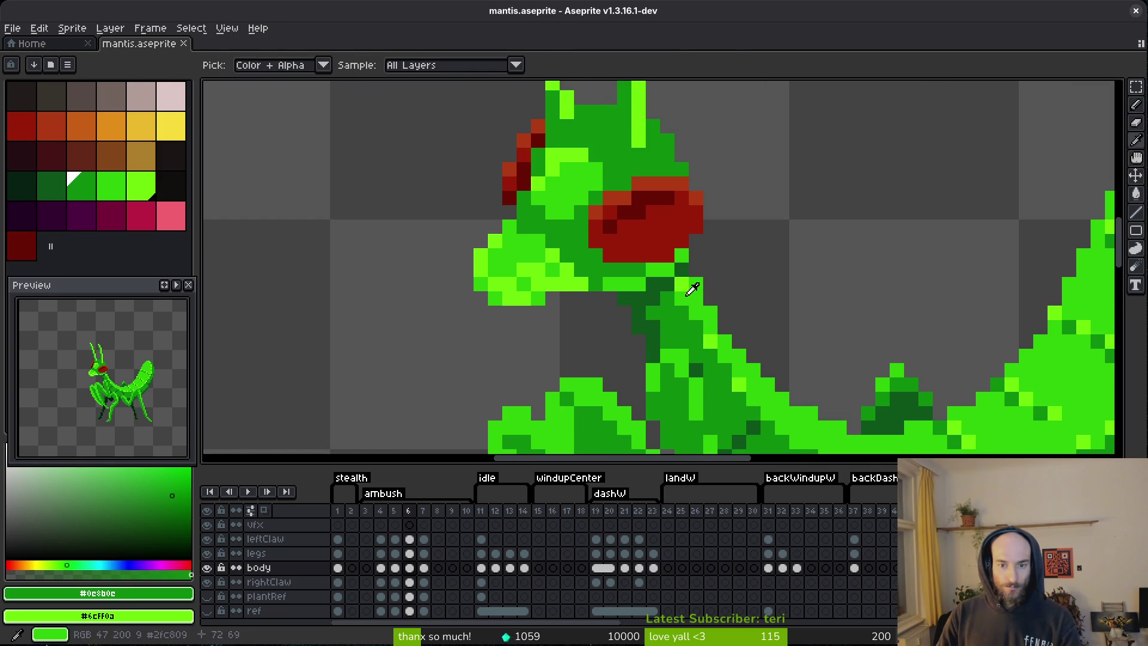
pyautogui.click(690, 291)
pyautogui.press('b')
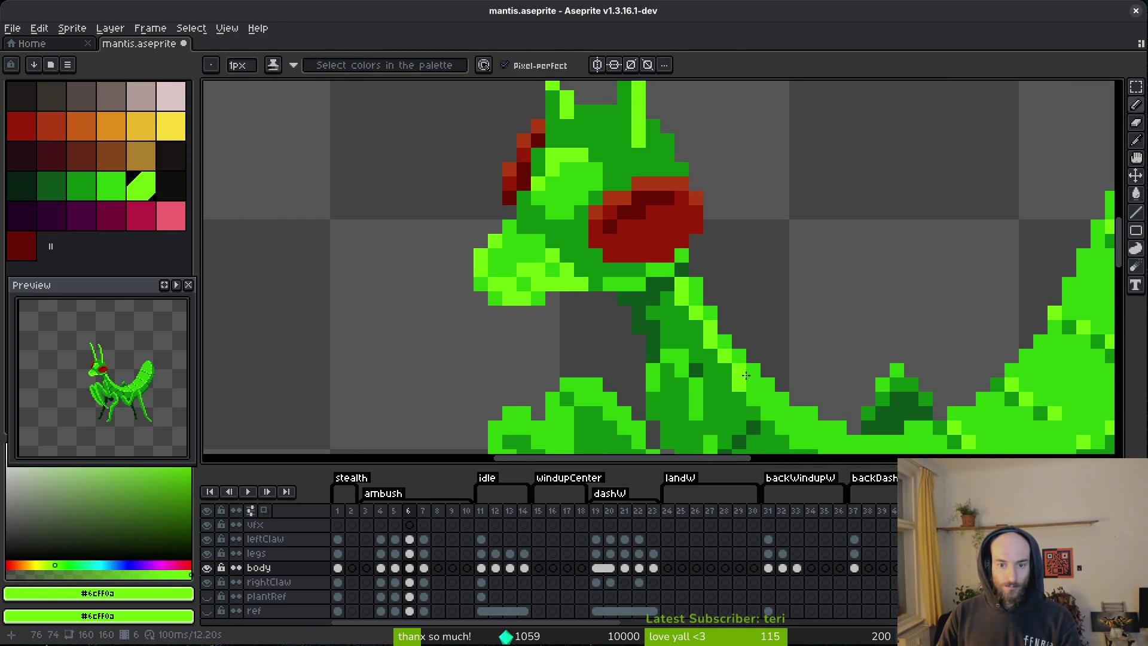
pyautogui.scroll(-5, 739, 371)
pyautogui.hscroll(4, 739, 371)
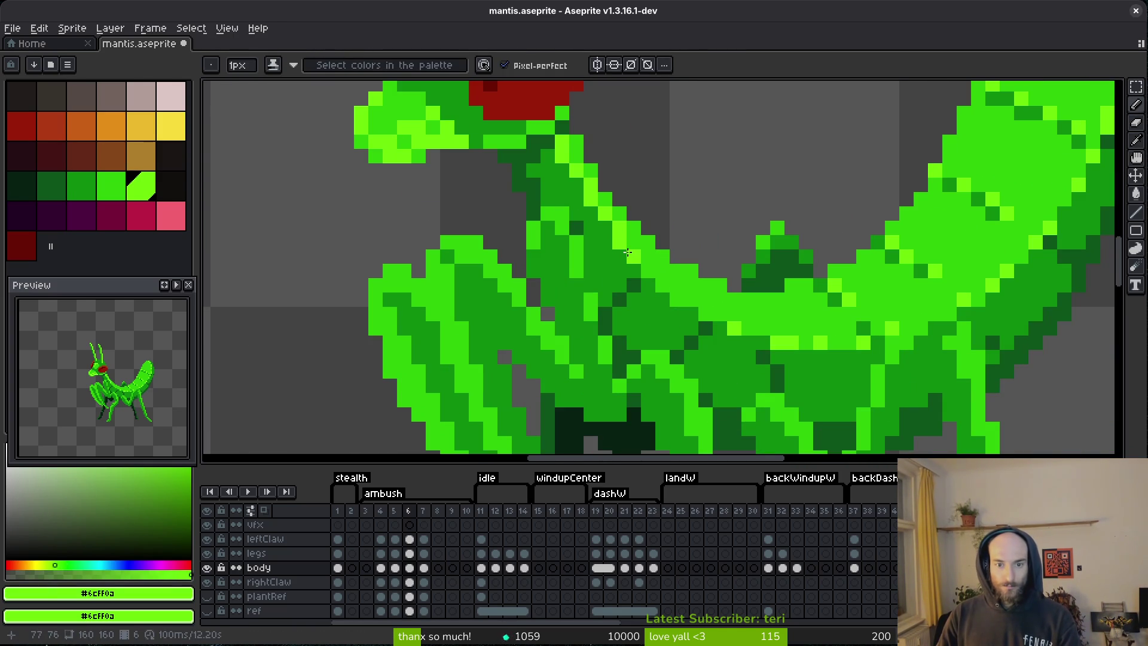
pyautogui.click(705, 313)
pyautogui.click(719, 316)
# - Extend the lime #6cff0a highlight pixels further along the mantis body
pyautogui.scroll(3, 694, 308)
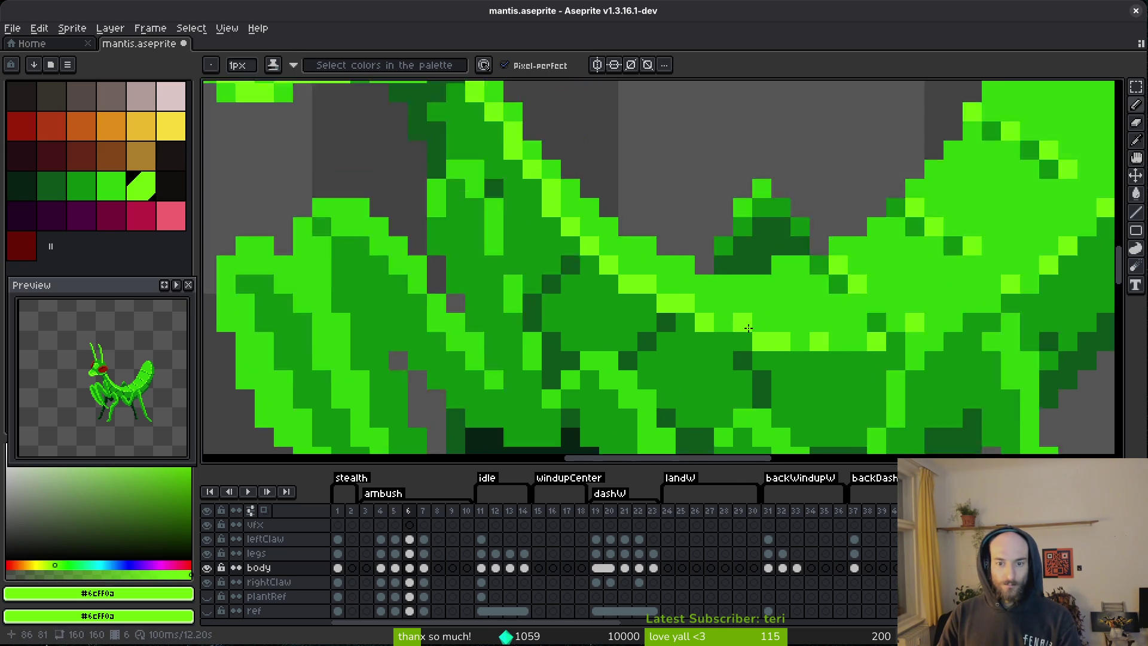
pyautogui.click(926, 353)
pyautogui.click(965, 354)
pyautogui.hscroll(5, 991, 353)
pyautogui.click(726, 308)
pyautogui.scroll(-3, 793, 303)
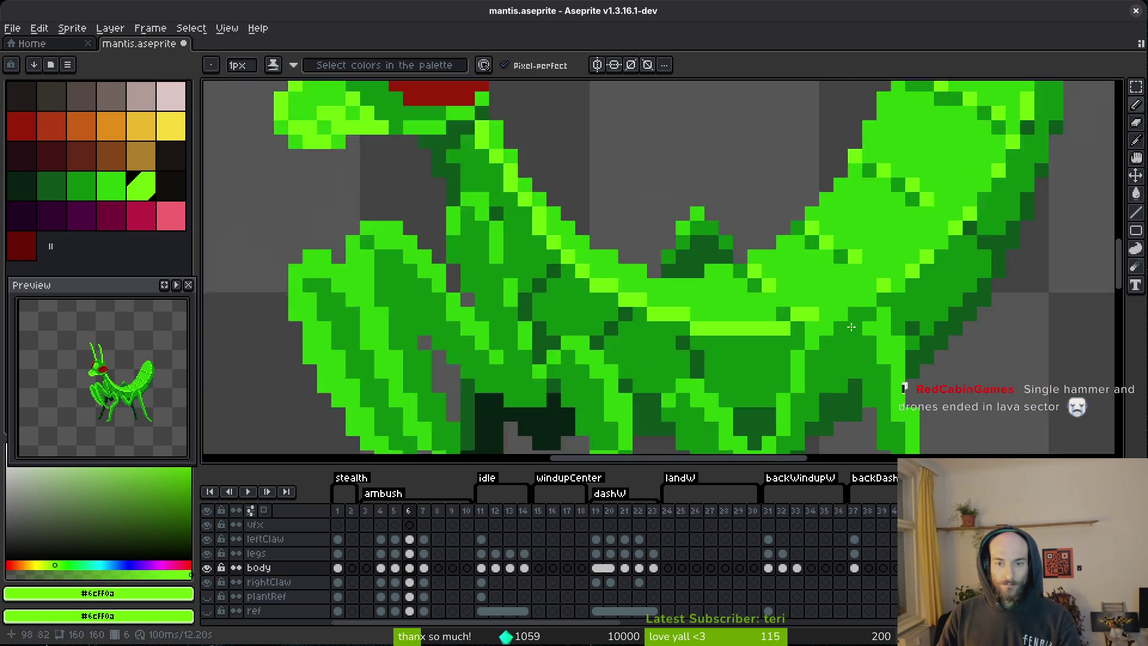
pyautogui.scroll(2, 811, 325)
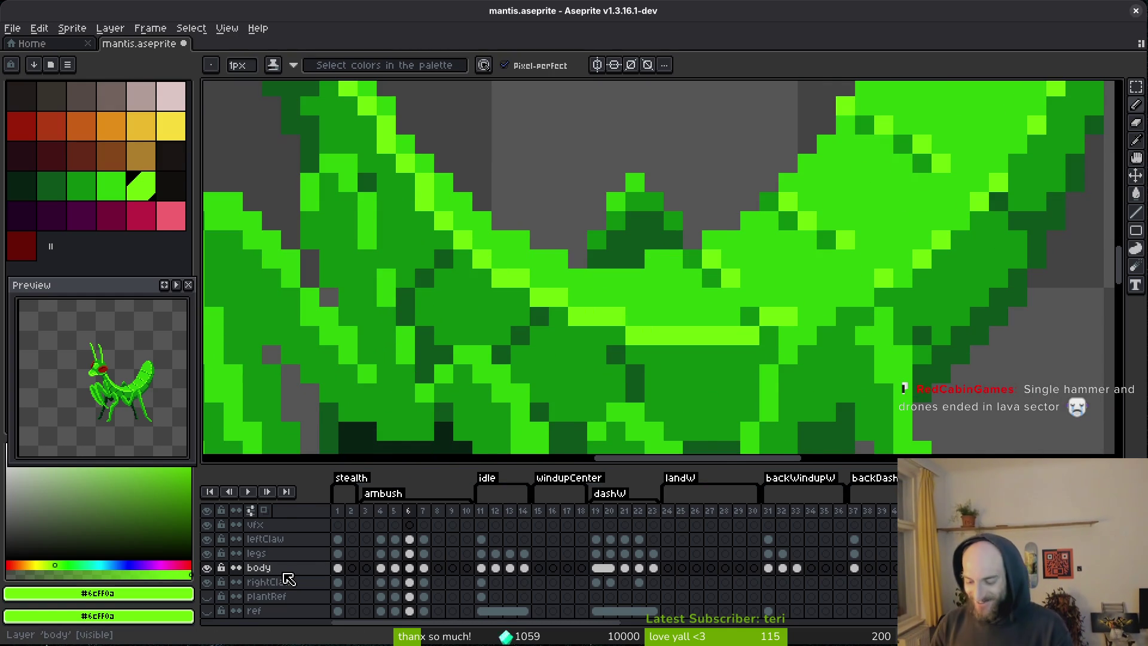
pyautogui.hotkey('alt', 'Tab')
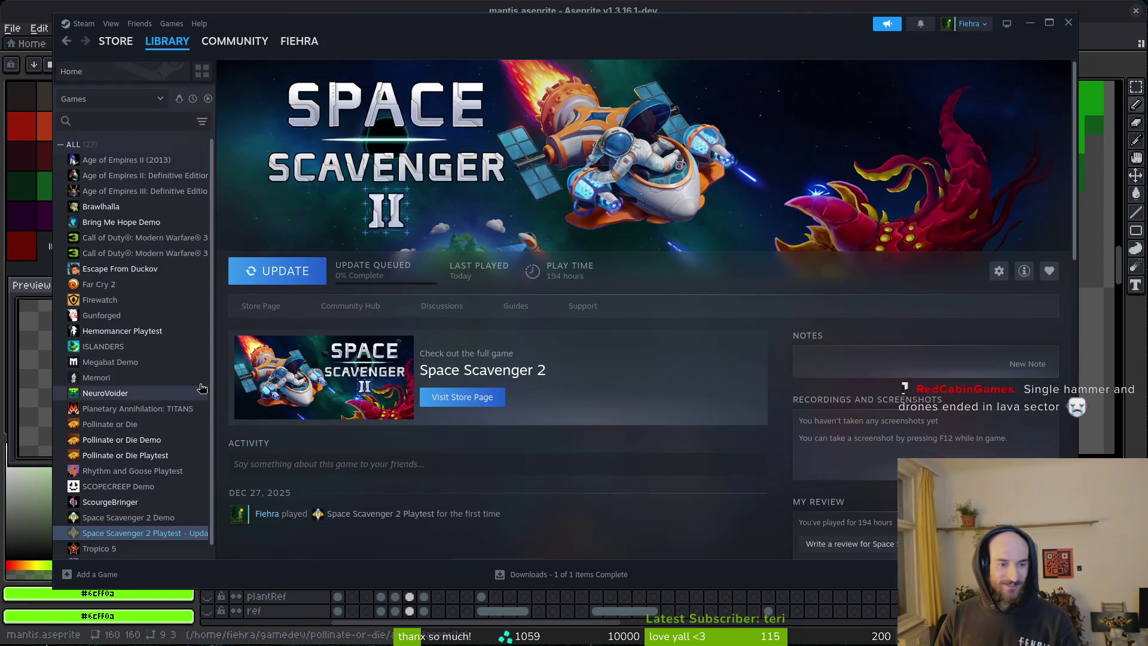
# - Update and play Space Scavenger 2 Playtest from the Steam library, then close Steam
pyautogui.click(290, 274)
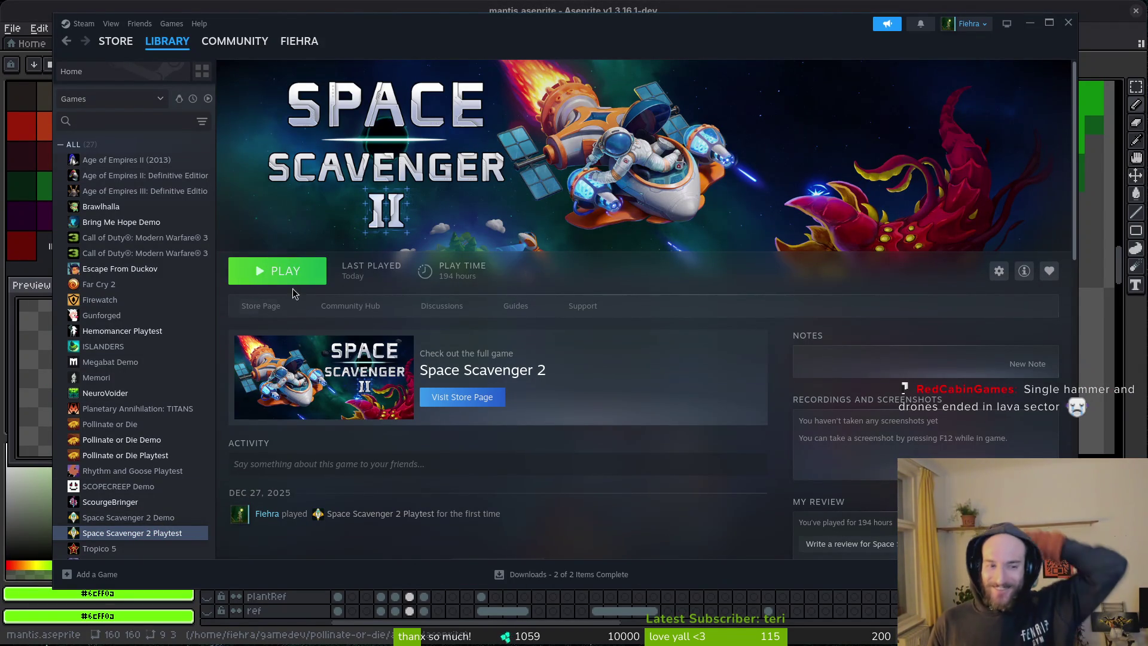
pyautogui.click(297, 277)
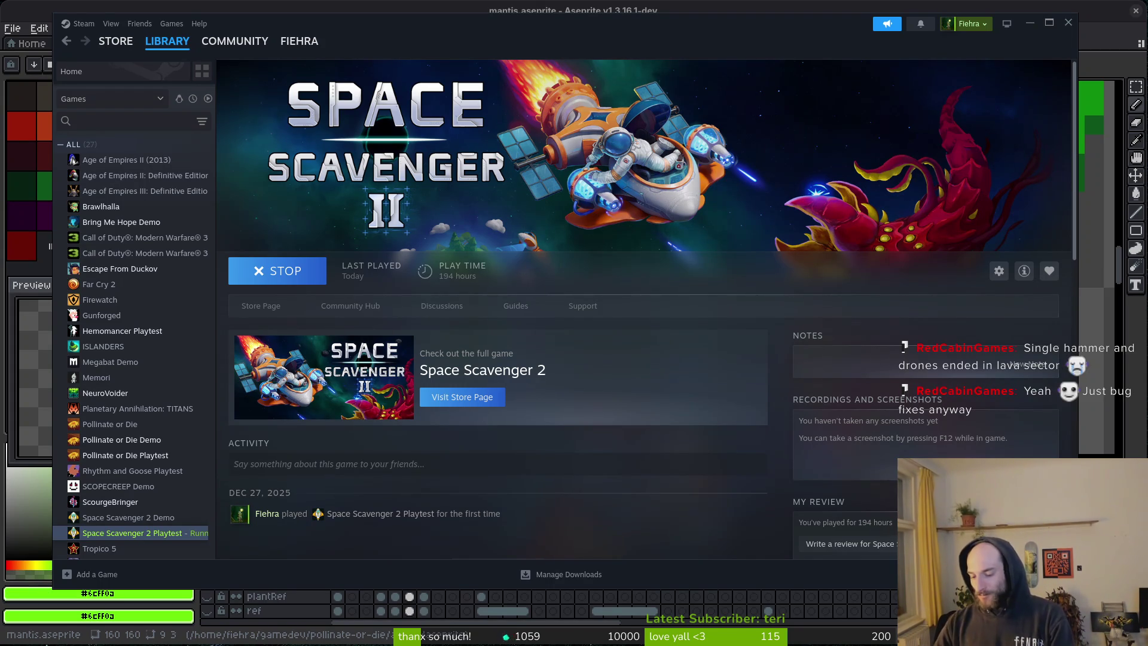
pyautogui.click(1069, 22)
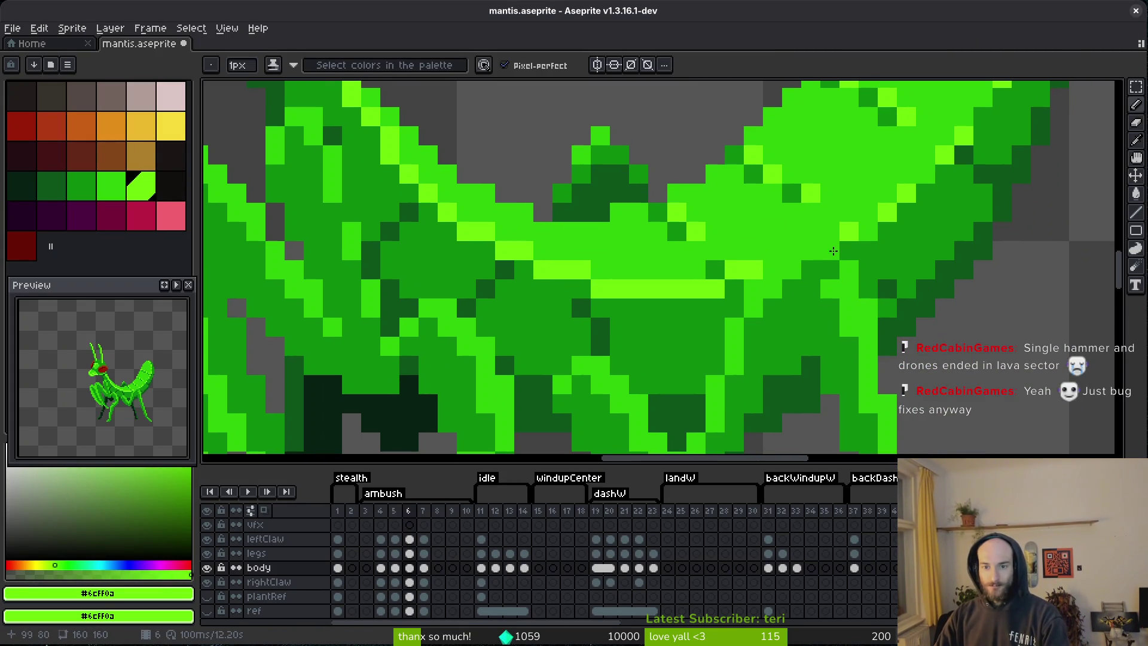
# - Undo to bring back the curved abdomen on frame 6, then pan and zoom out
pyautogui.hotkey('ctrl', 'z')
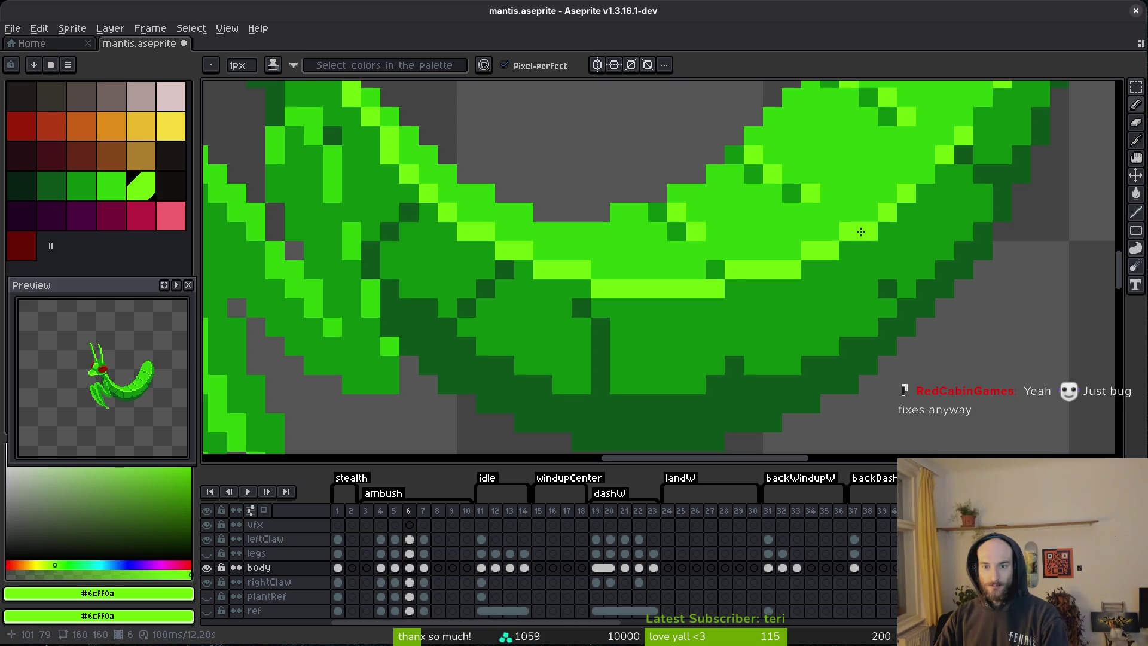
pyautogui.moveTo(923, 176); pyautogui.dragTo(848, 381)
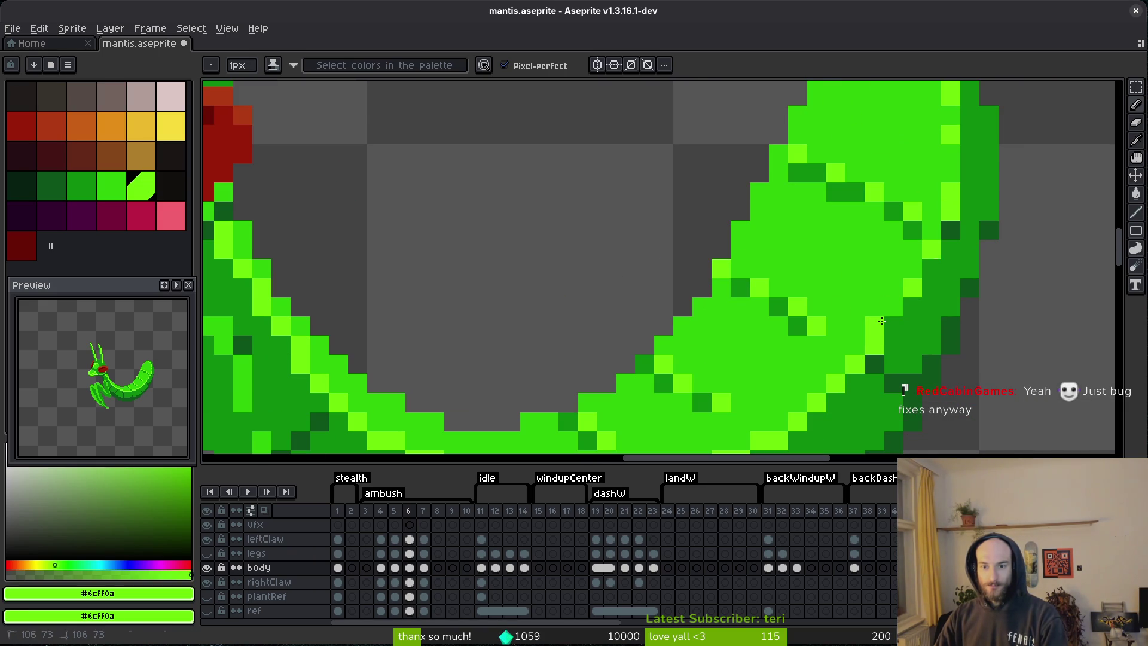
pyautogui.moveTo(931, 211); pyautogui.dragTo(930, 306)
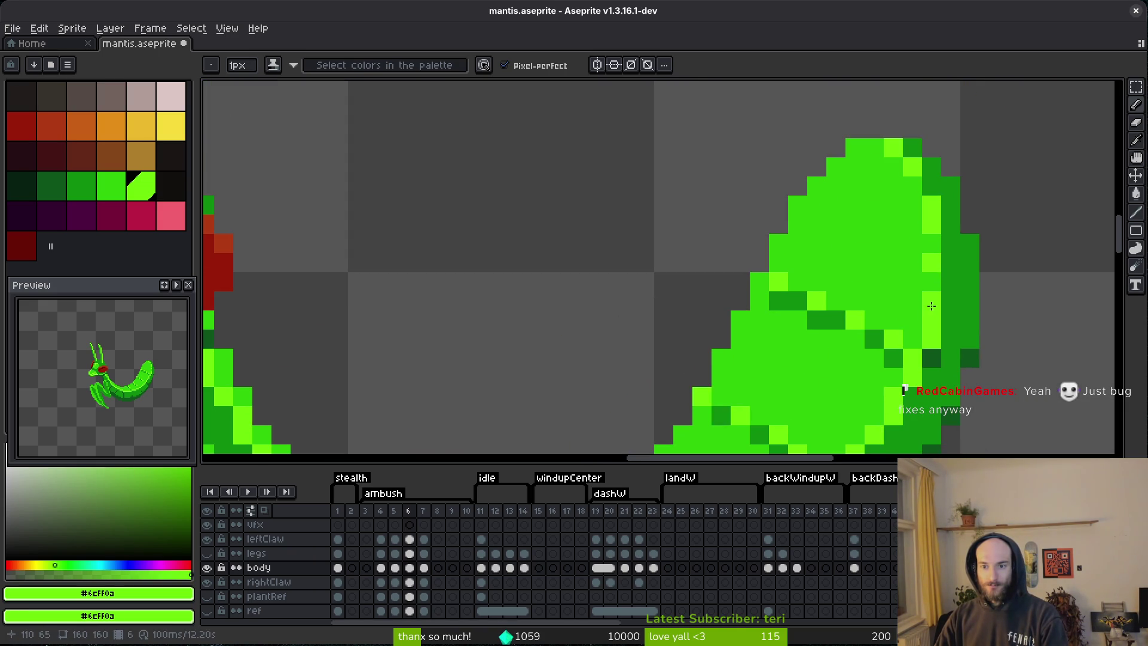
pyautogui.scroll(-5, 889, 149)
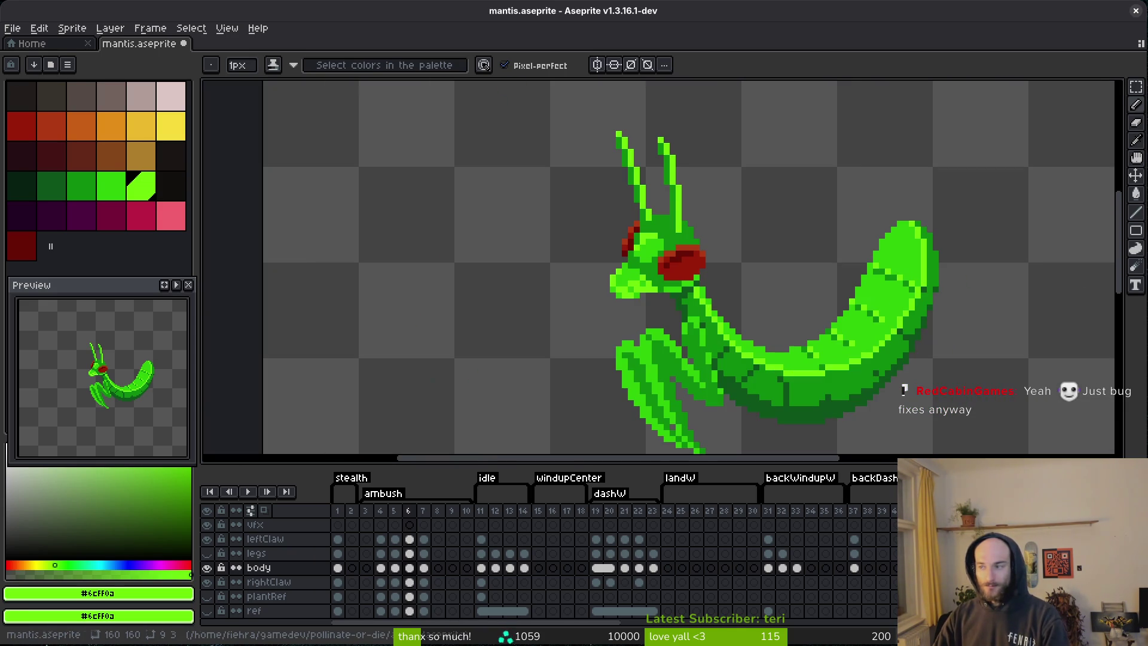
pyautogui.press('d')
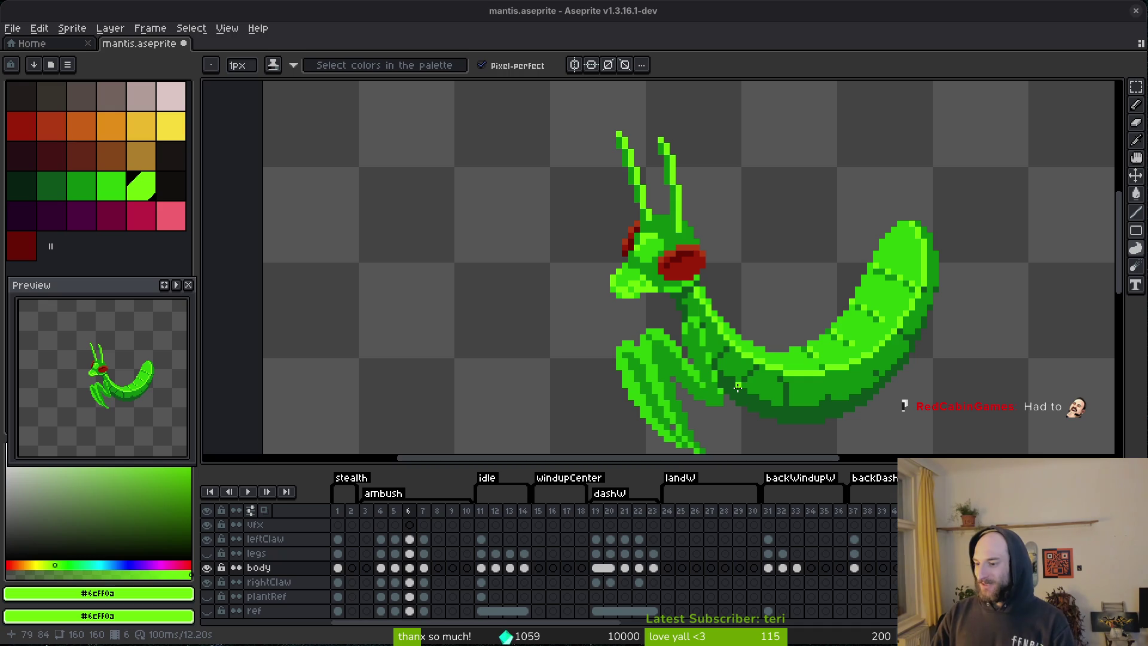
# - Add three light-green highlight pixels to the abdomen and save mantis.aseprite
pyautogui.scroll(-1, 791, 312)
pyautogui.hscroll(1, 791, 312)
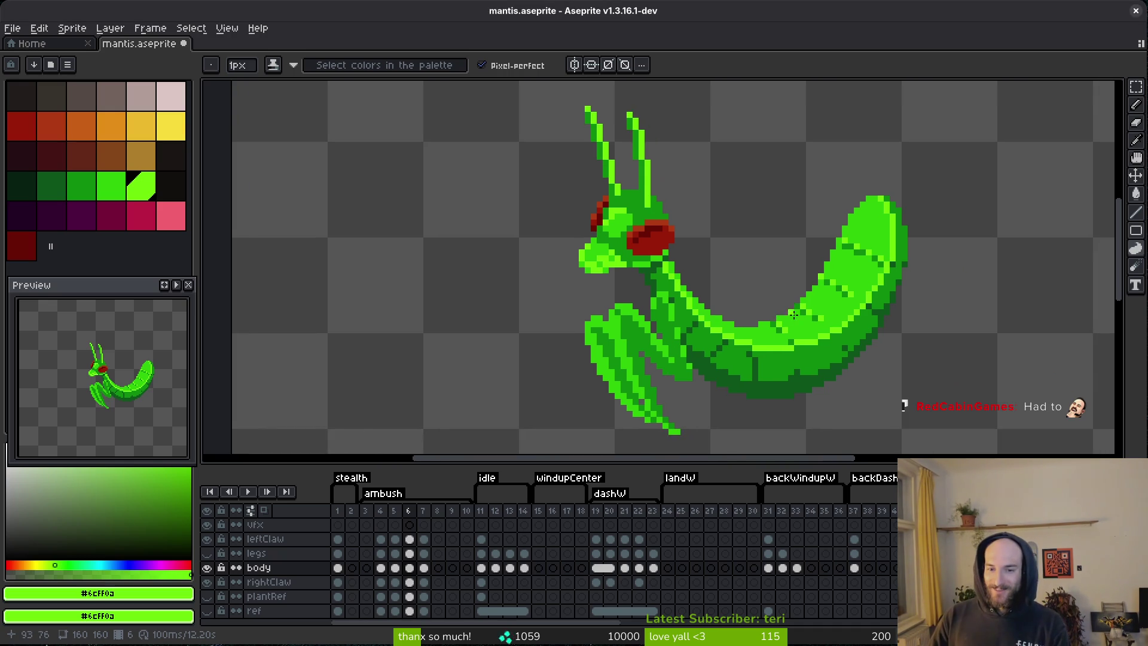
pyautogui.scroll(3, 791, 312)
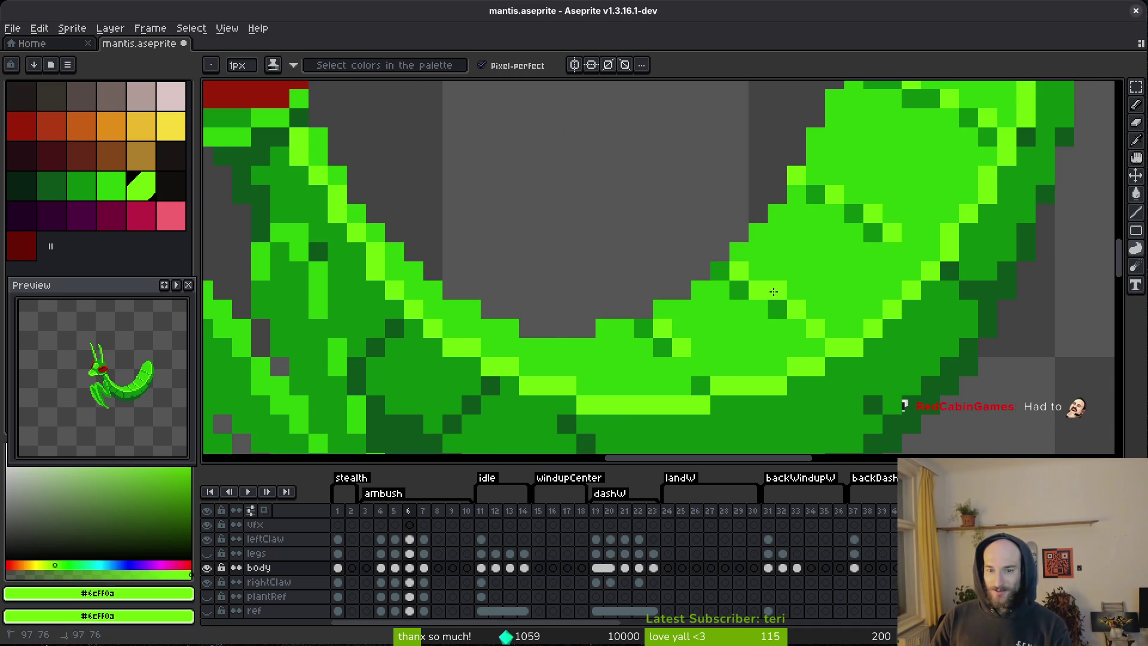
pyautogui.click(854, 195)
pyautogui.click(814, 175)
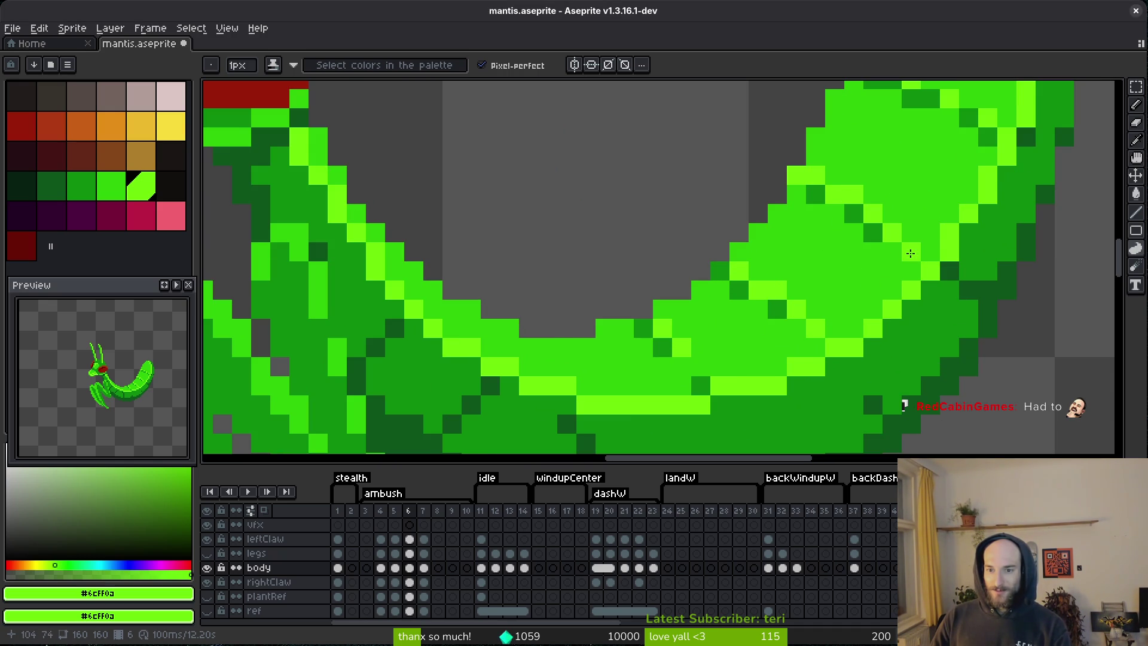
pyautogui.scroll(3, 910, 254)
pyautogui.hscroll(1, 910, 253)
pyautogui.click(886, 215)
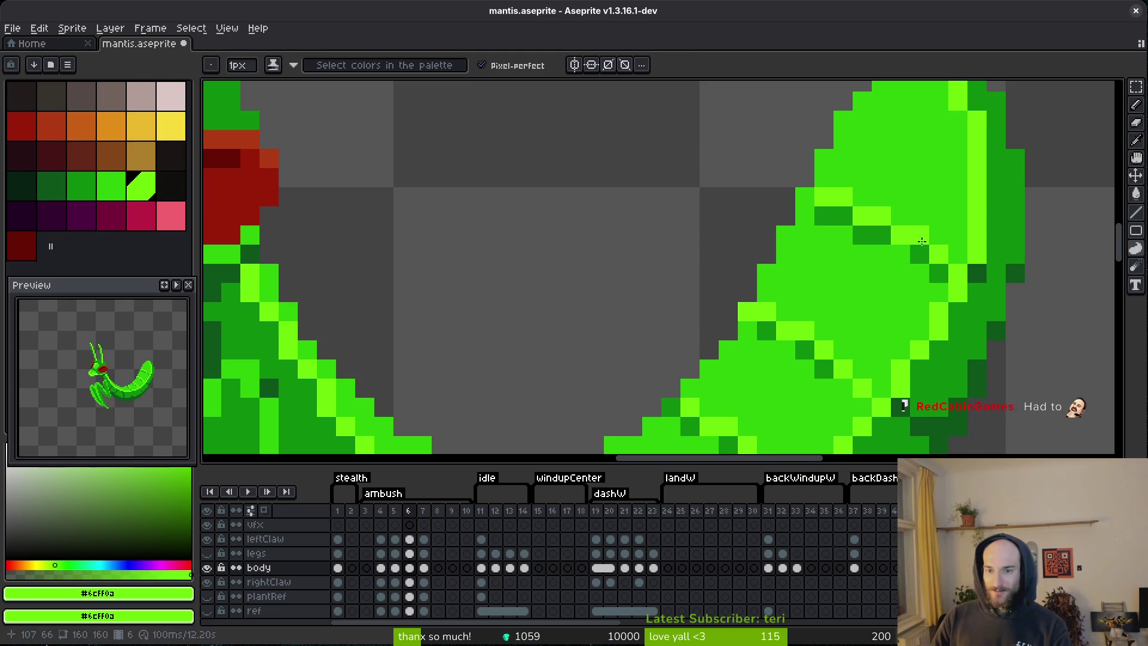
pyautogui.scroll(-5, 837, 287)
pyautogui.scroll(4, 807, 307)
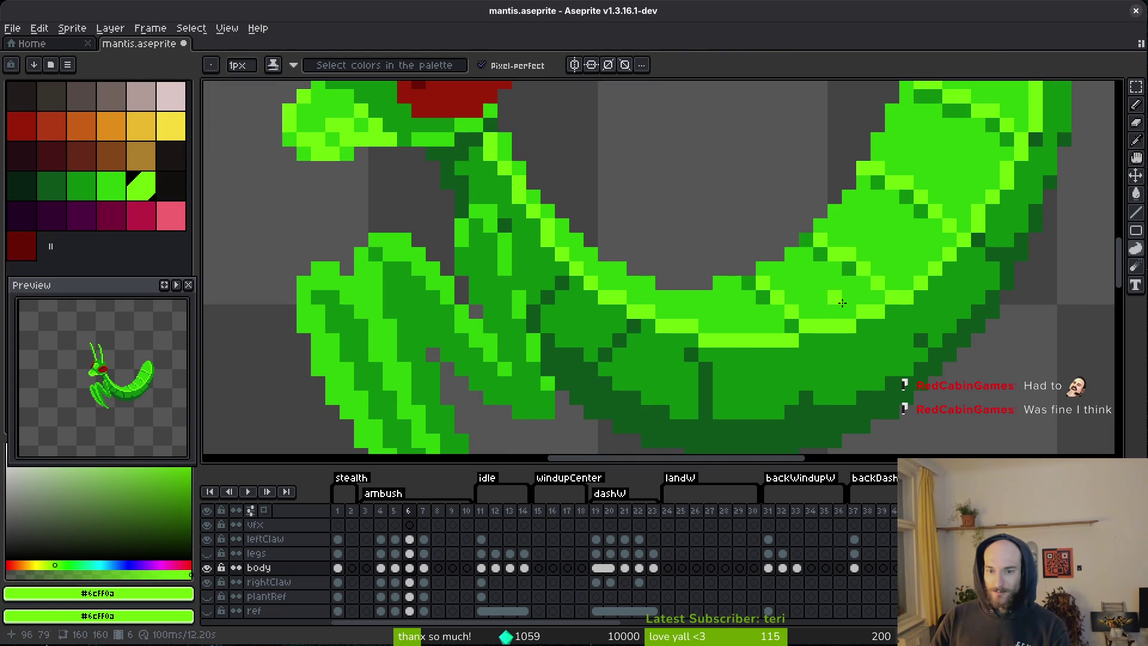
pyautogui.hotkey('ctrl', 's')
# - Paint a bright-green highlight along the abdomen's upper edge and save
pyautogui.hscroll(-1, 744, 293)
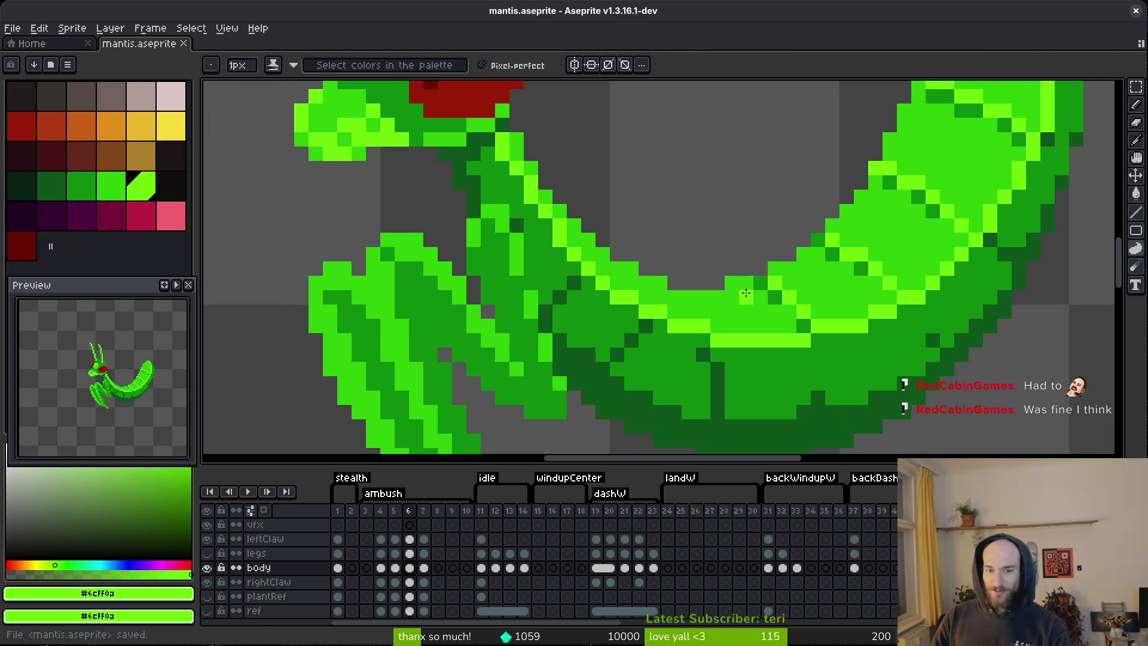
pyautogui.moveTo(659, 302); pyautogui.dragTo(605, 270)
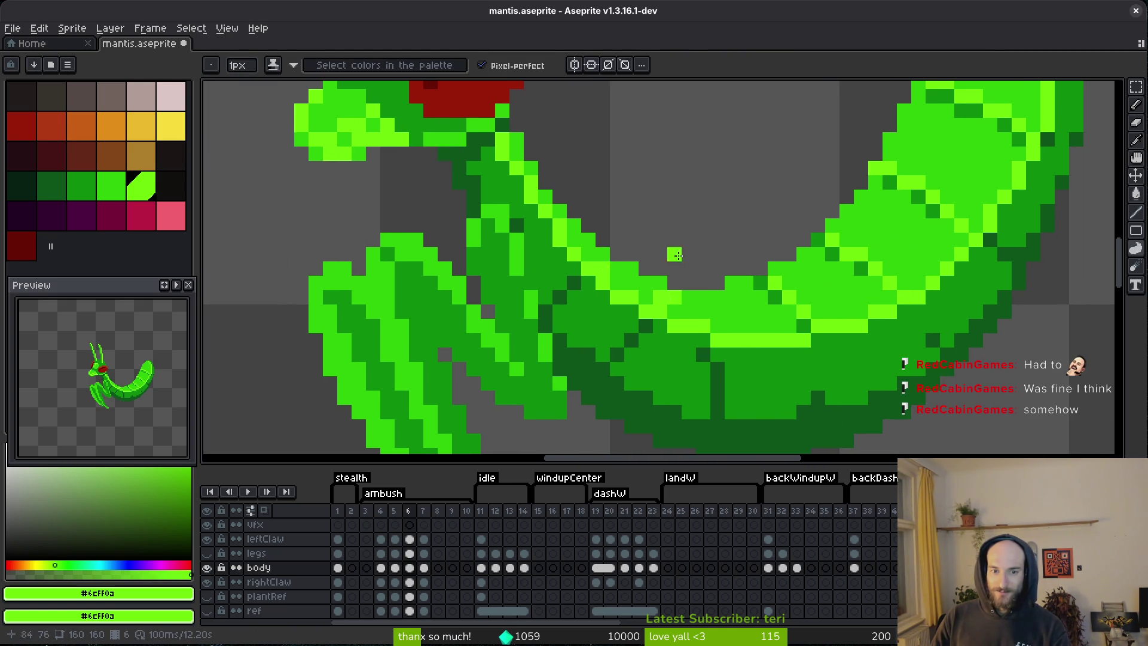
pyautogui.scroll(-3, 676, 256)
pyautogui.scroll(2, 691, 288)
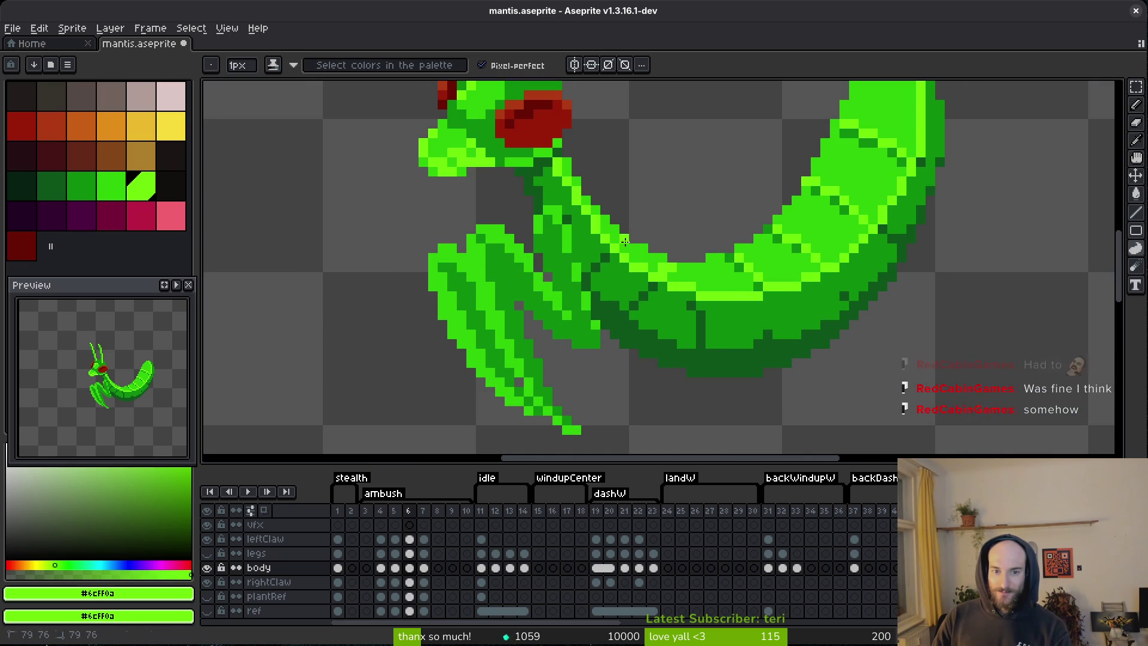
pyautogui.scroll(-5, 681, 250)
pyautogui.hotkey('ctrl', 's')
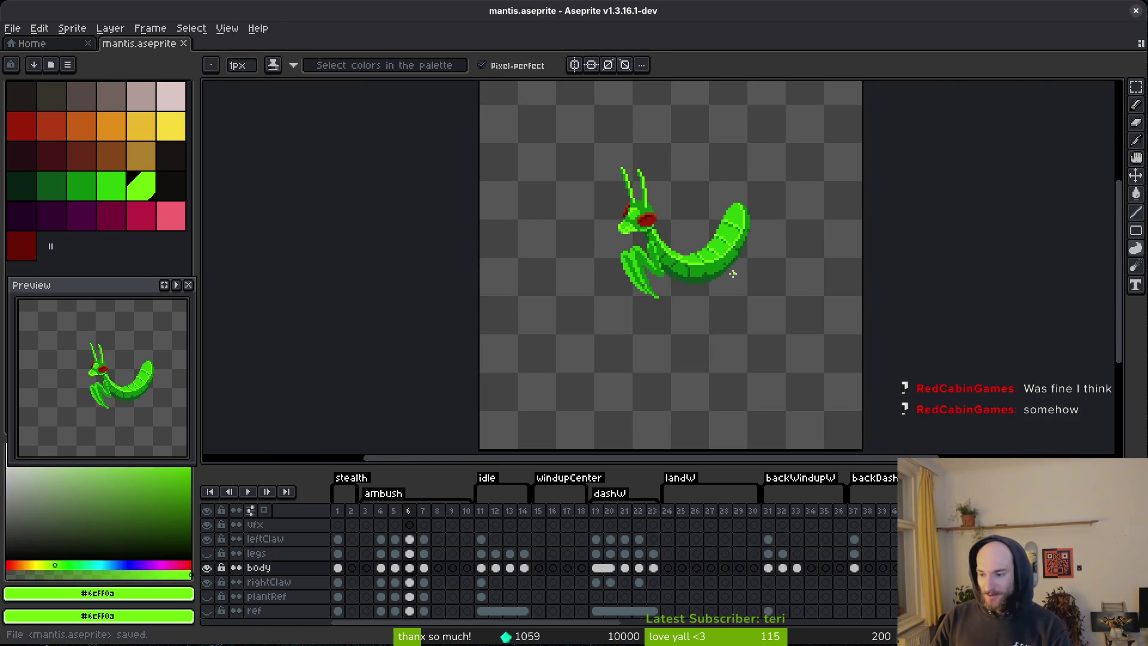
# - Paint one mid-green #2fc809 pixel on the abdomen and save again
pyautogui.scroll(4, 702, 270)
pyautogui.scroll(2, 702, 270)
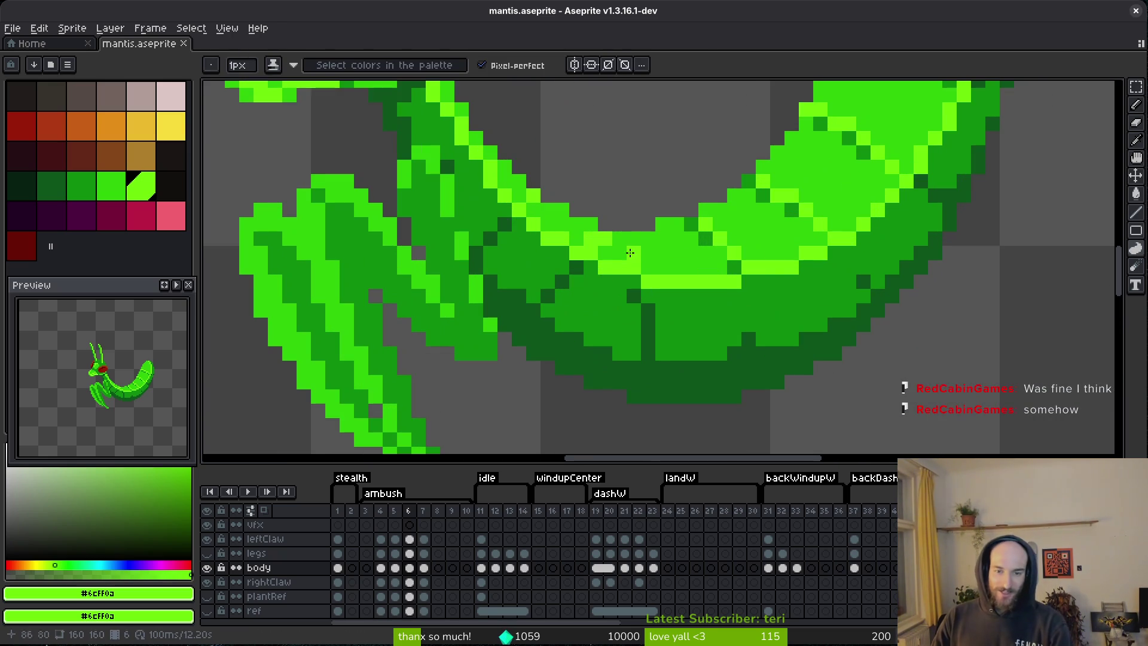
pyautogui.keyDown('alt'); pyautogui.click(627, 246); pyautogui.keyUp('alt')
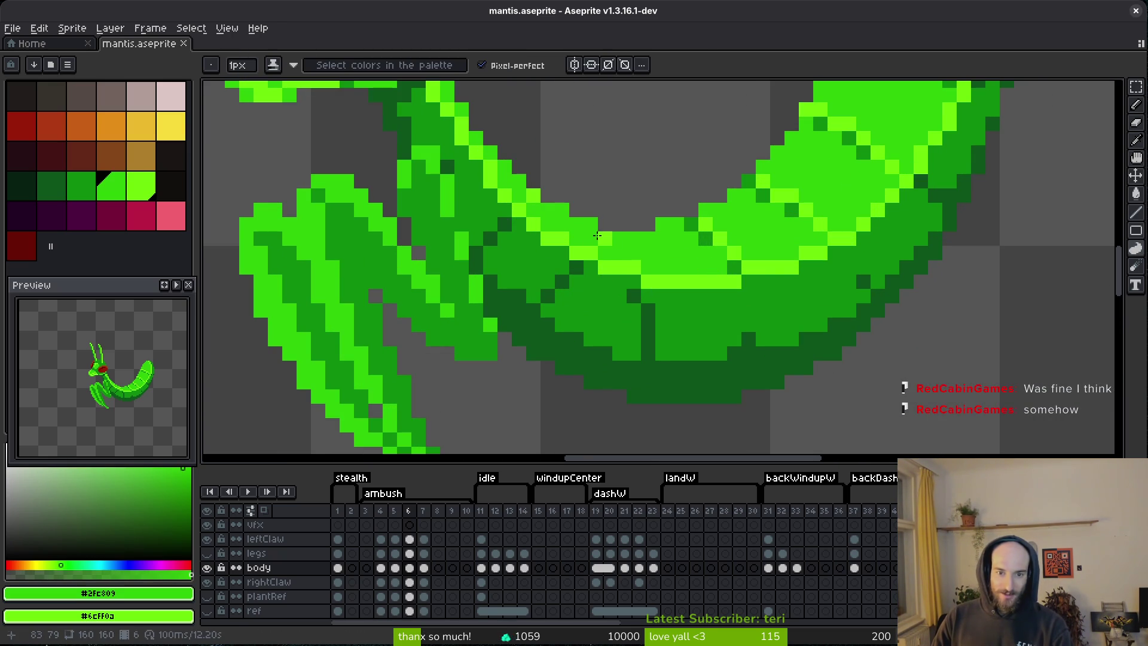
pyautogui.click(597, 236)
pyautogui.scroll(-3, 686, 266)
pyautogui.scroll(3, 678, 259)
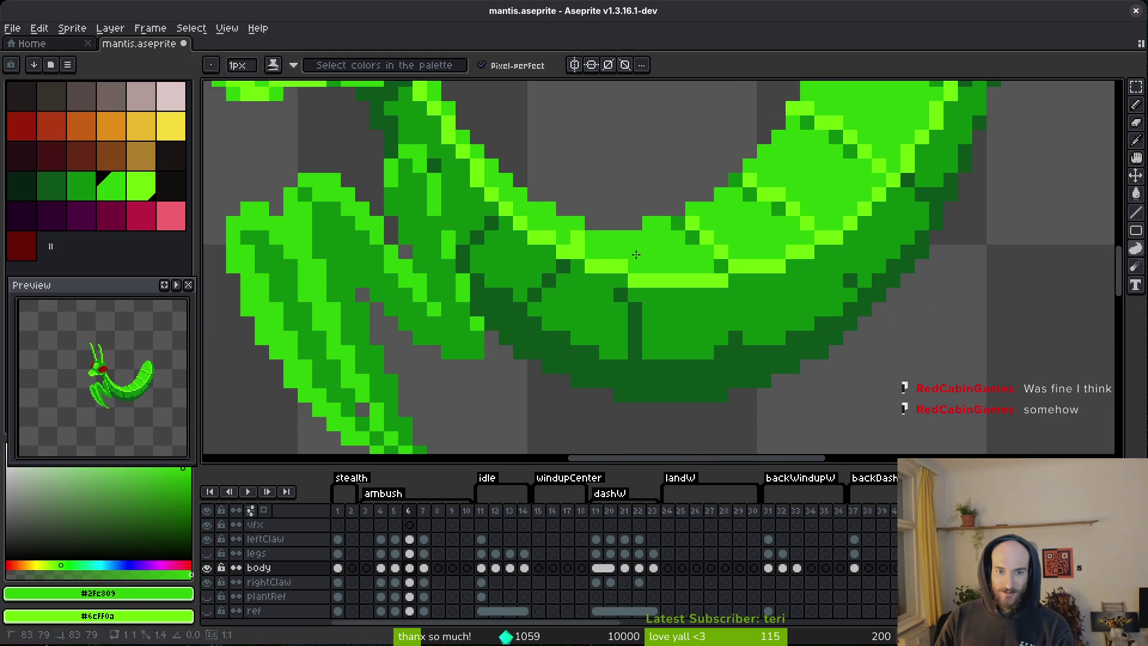
pyautogui.hotkey('ctrl', 's')
pyautogui.scroll(-3, 664, 305)
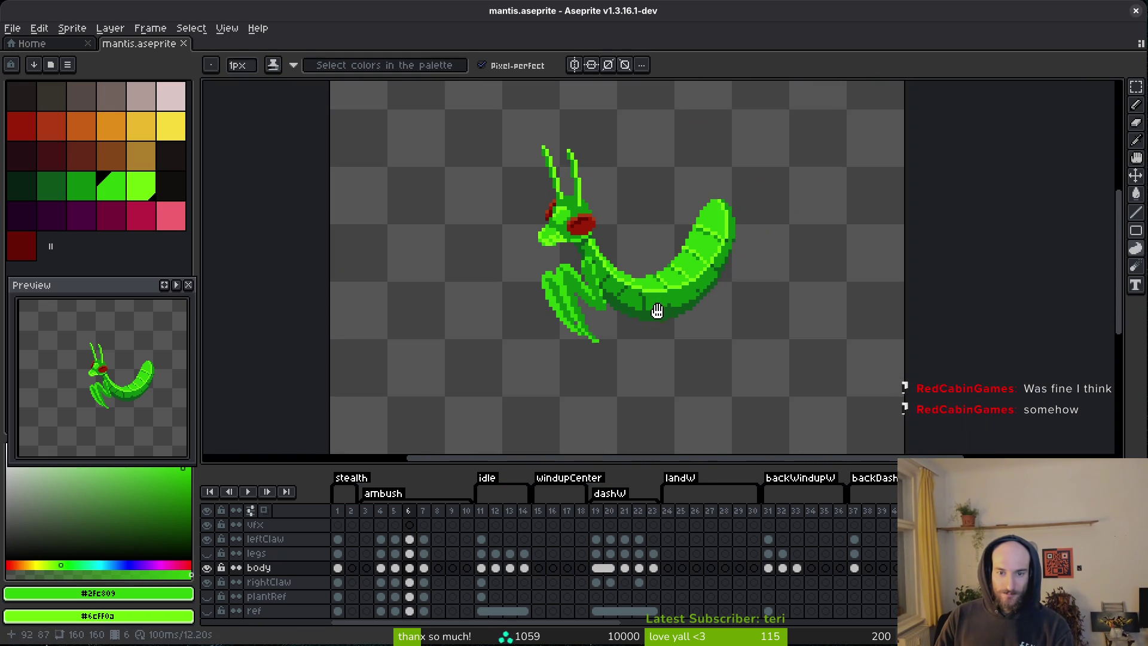
pyautogui.press('alt')
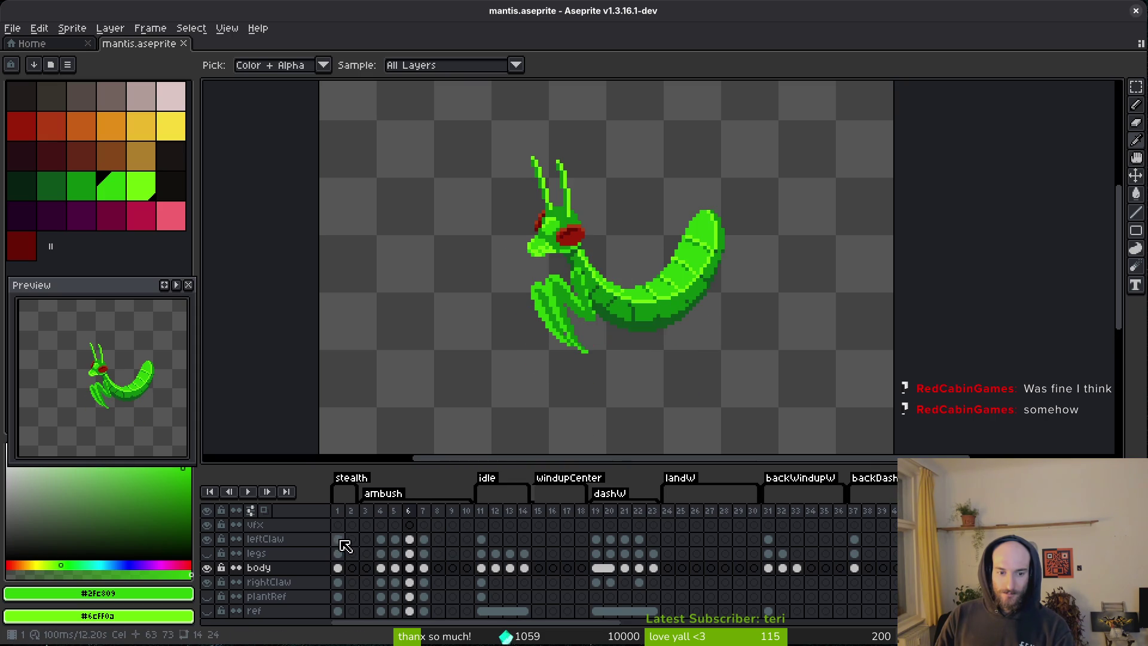
pyautogui.moveTo(334, 540); pyautogui.dragTo(381, 539)
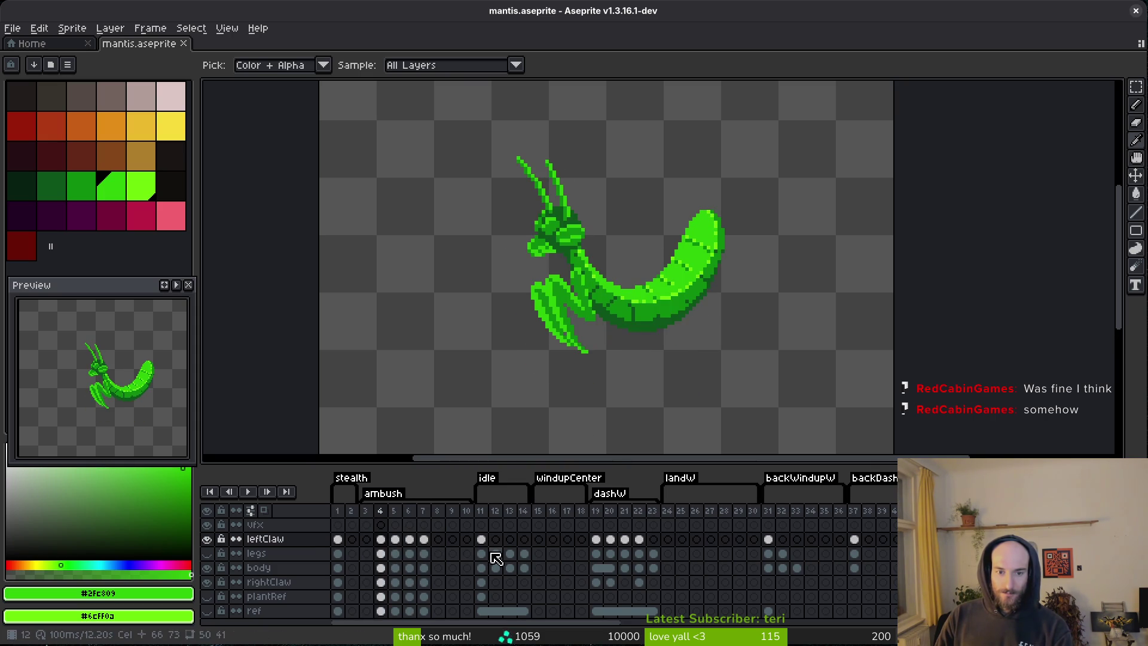
pyautogui.click(593, 554)
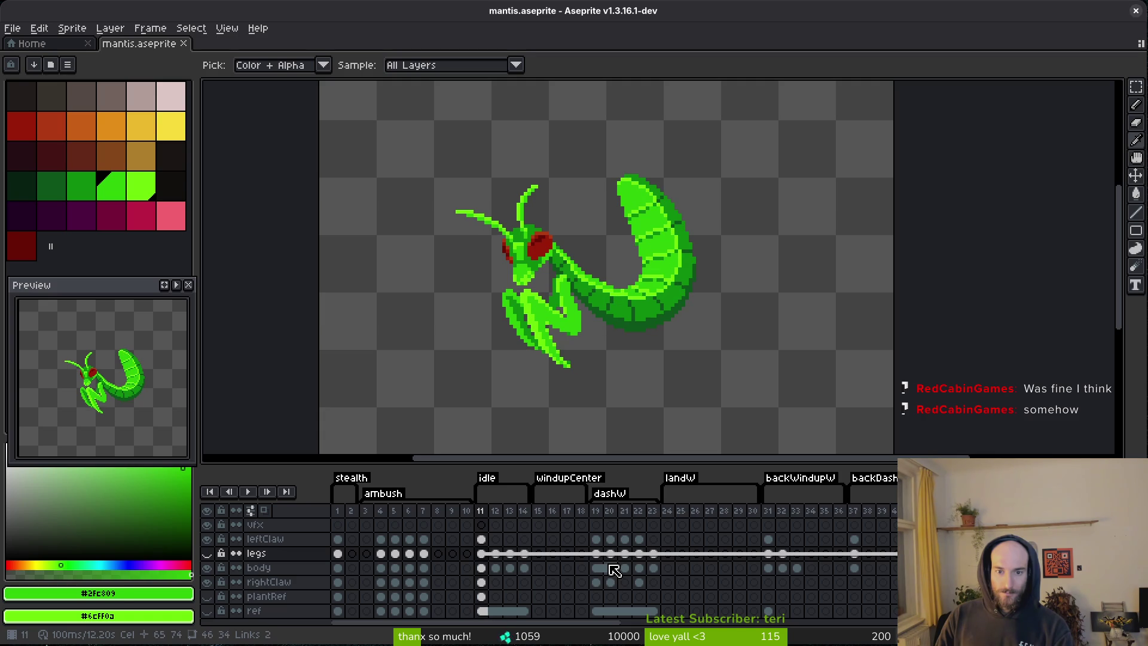
pyautogui.press('b')
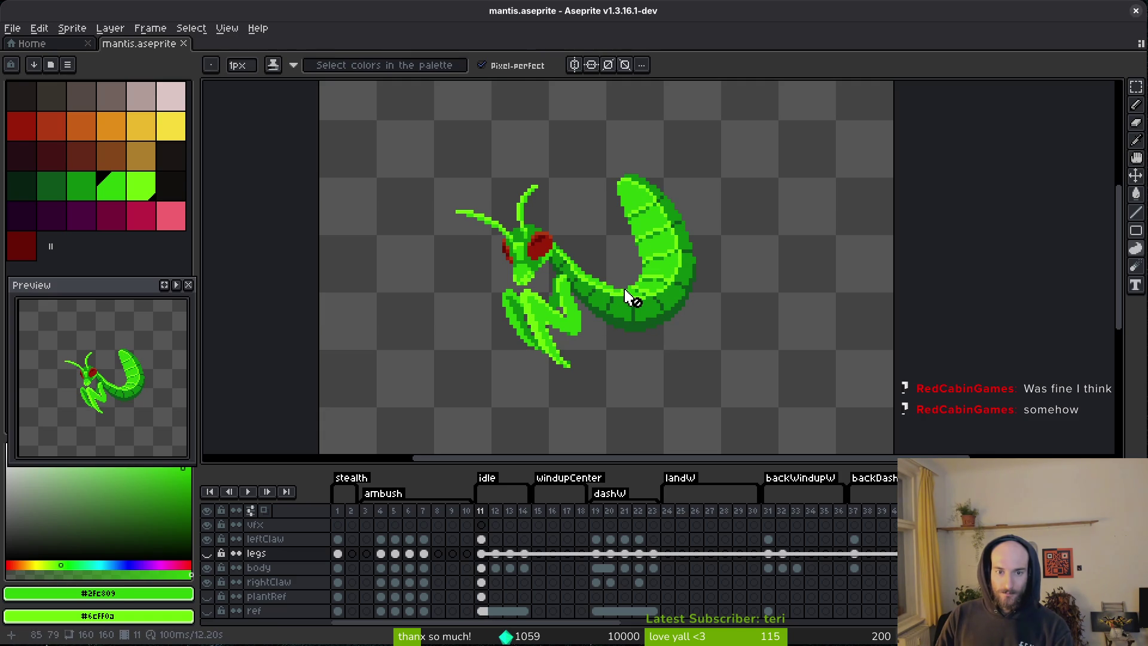
pyautogui.scroll(1, 625, 300)
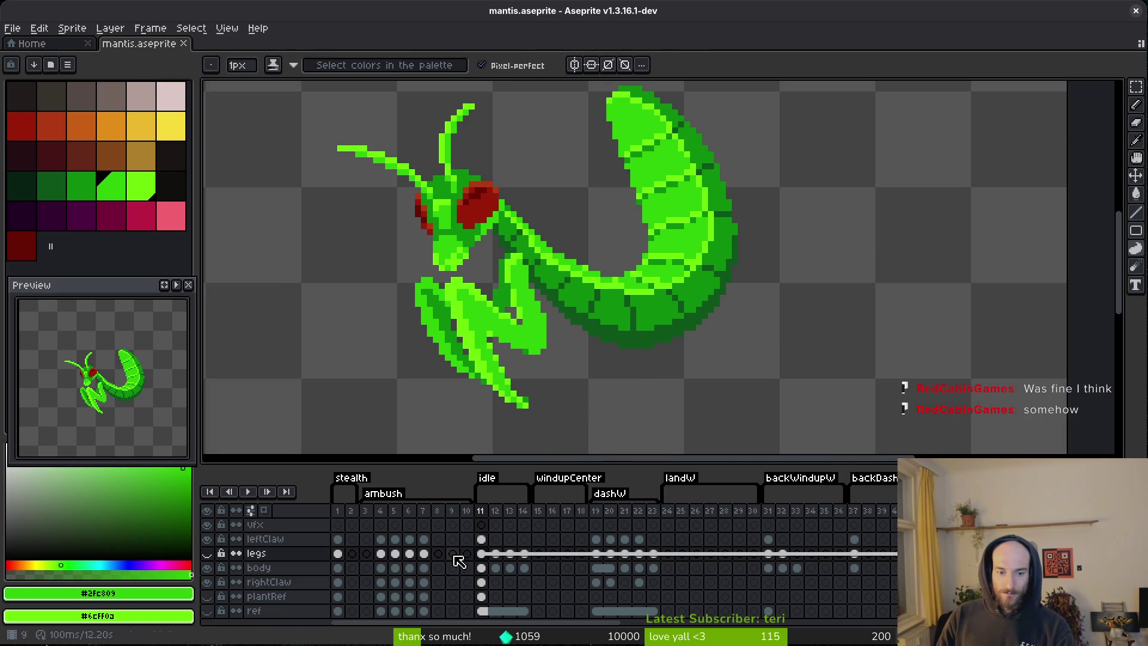
pyautogui.click(409, 554)
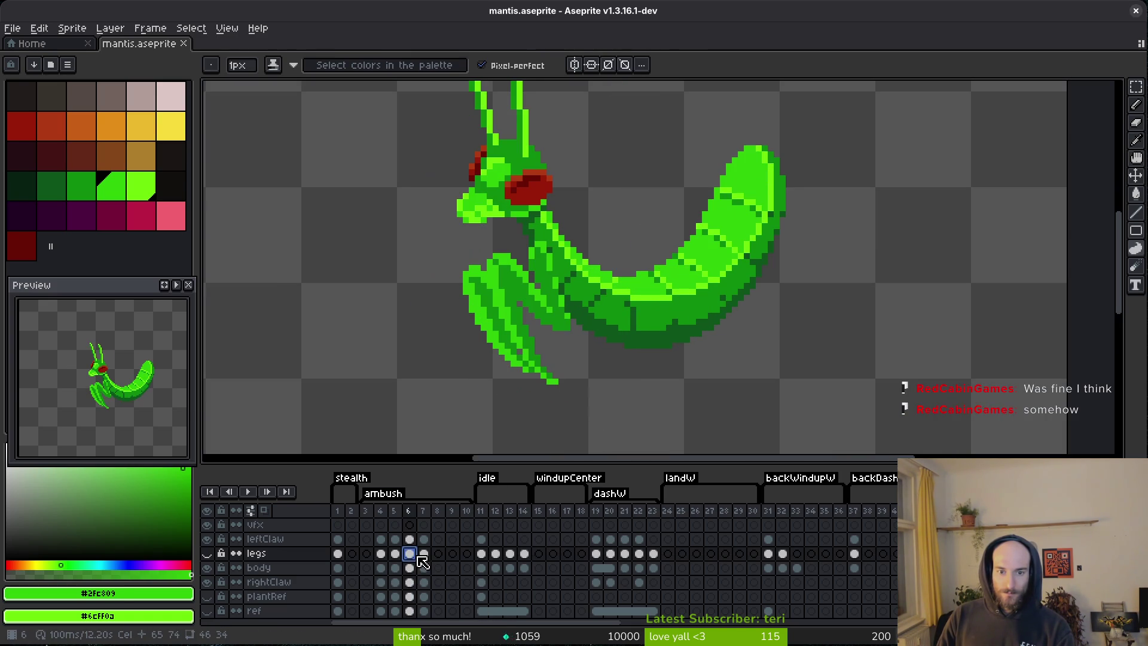
pyautogui.scroll(1, 580, 305)
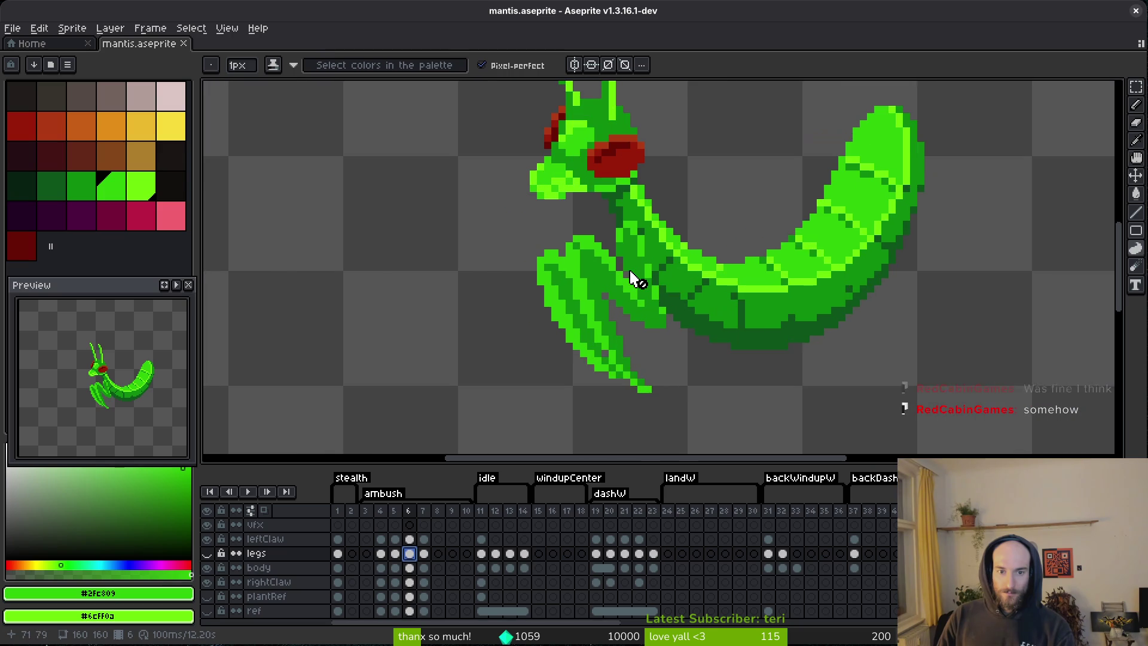
pyautogui.hotkey('ctrl', 's')
pyautogui.press('i')
pyautogui.click(751, 288)
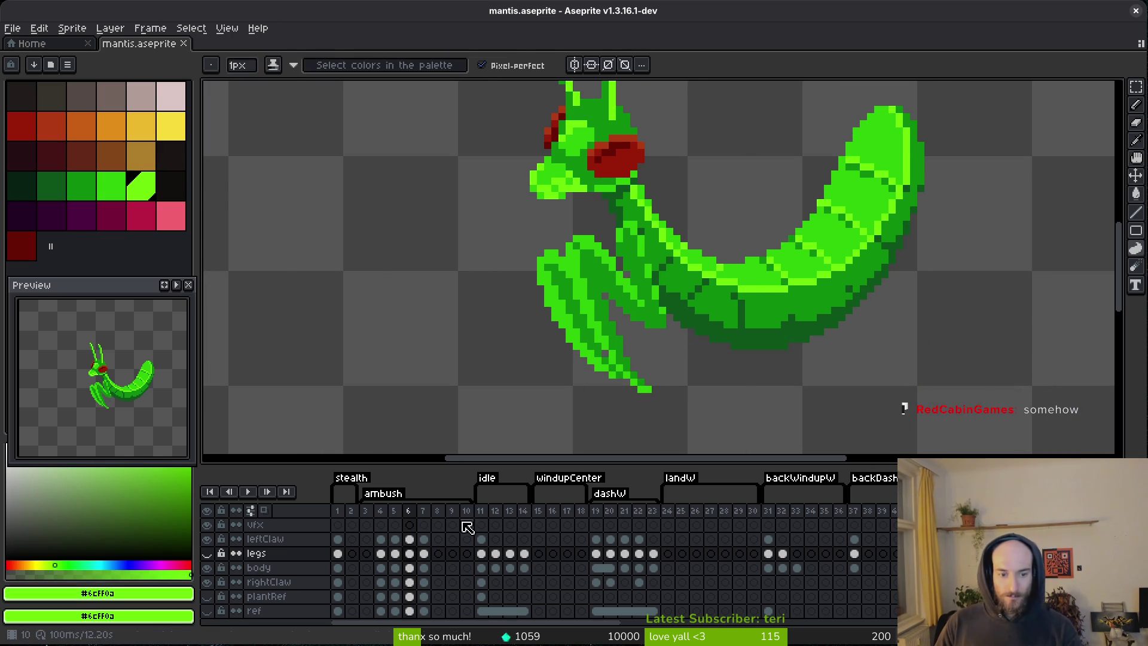
# - On the frame 6 leftClaw cel, replace dark green #0e8b0e with mid green #2fc809 and save
pyautogui.click(410, 539)
pyautogui.scroll(1, 603, 267)
pyautogui.press('i')
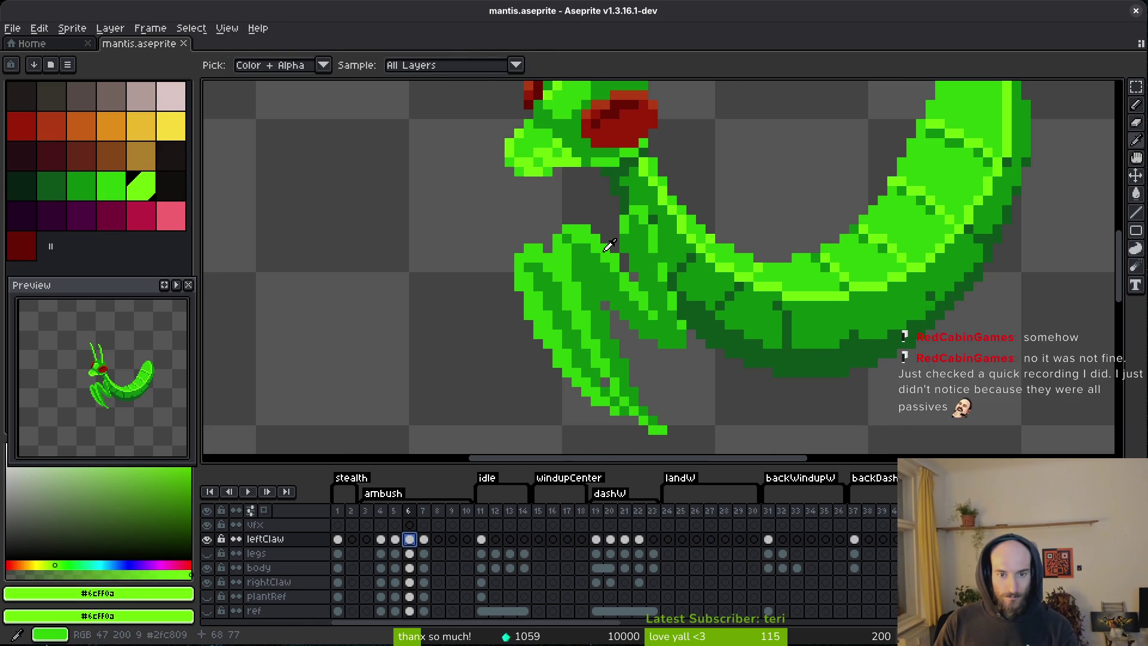
pyautogui.click(604, 267)
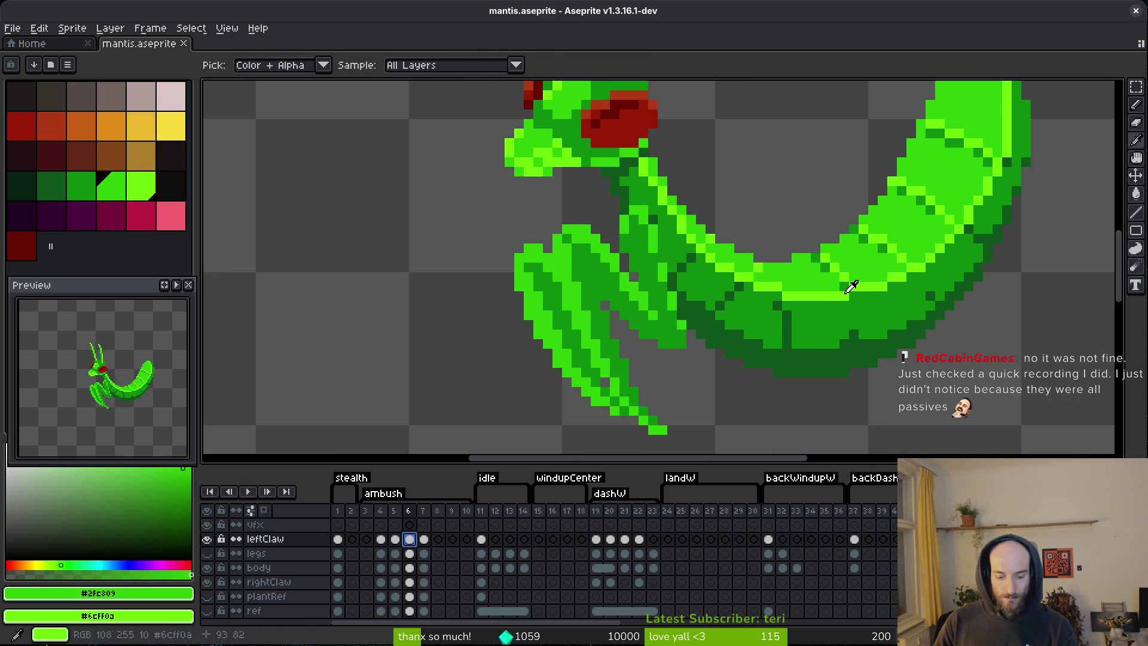
pyautogui.hotkey('shift', 'r')
pyautogui.click(691, 148)
pyautogui.click(666, 293)
pyautogui.rightClick(874, 249)
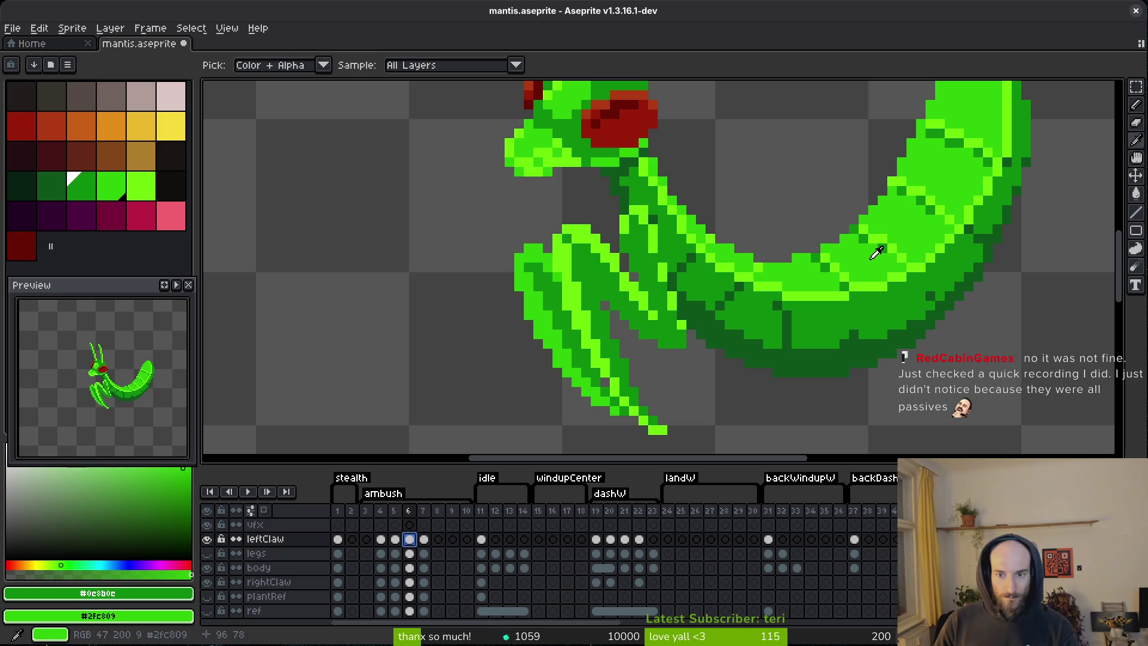
pyautogui.hotkey('shift', 'r')
pyautogui.click(691, 148)
pyautogui.hotkey('ctrl', 's')
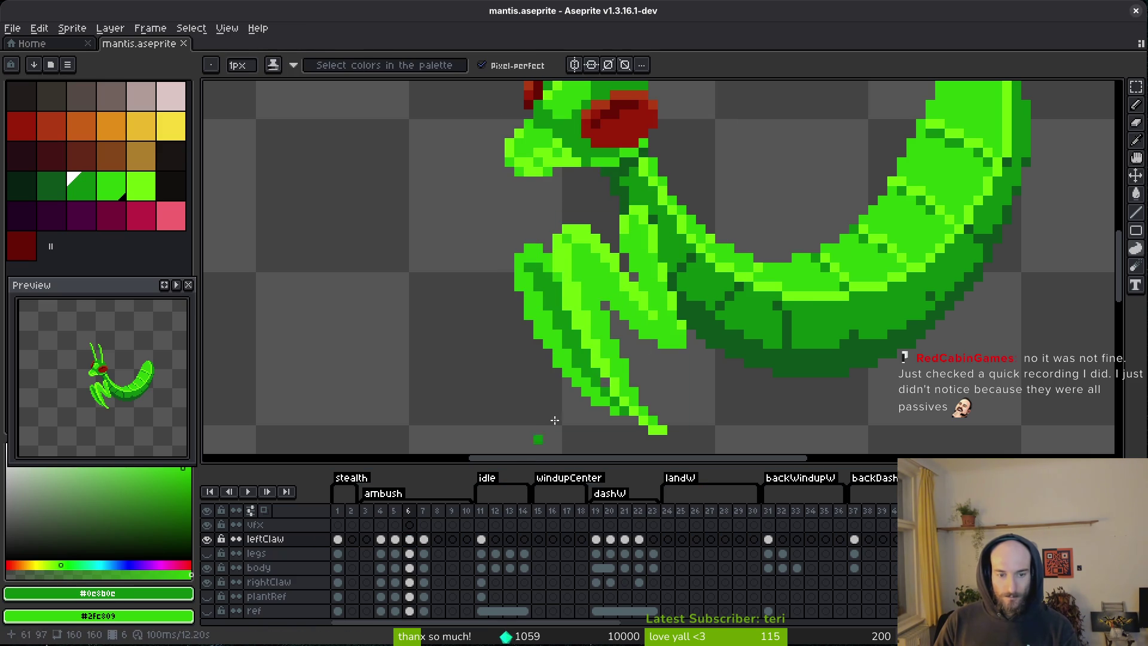
# - Step between the ambush frames and select the legs cel on frame 4
pyautogui.scroll(-2, 717, 323)
pyautogui.press('Left')
pyautogui.press('Left')
pyautogui.press('Left')
pyautogui.press('Right')
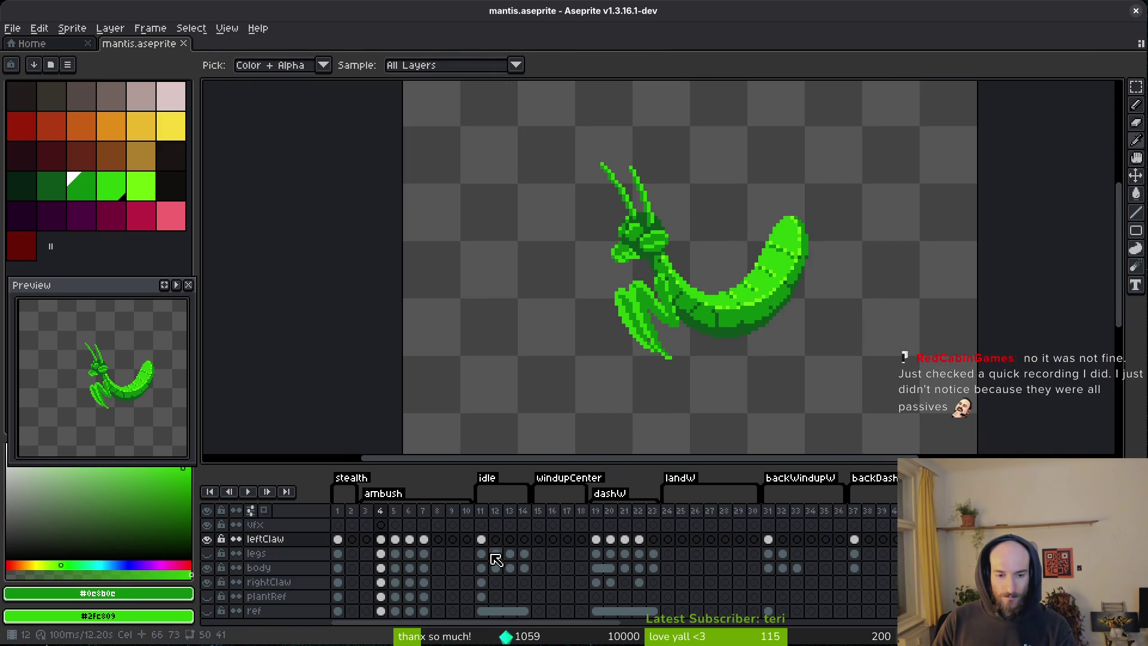
pyautogui.click(484, 553)
pyautogui.click(382, 553)
pyautogui.press('b')
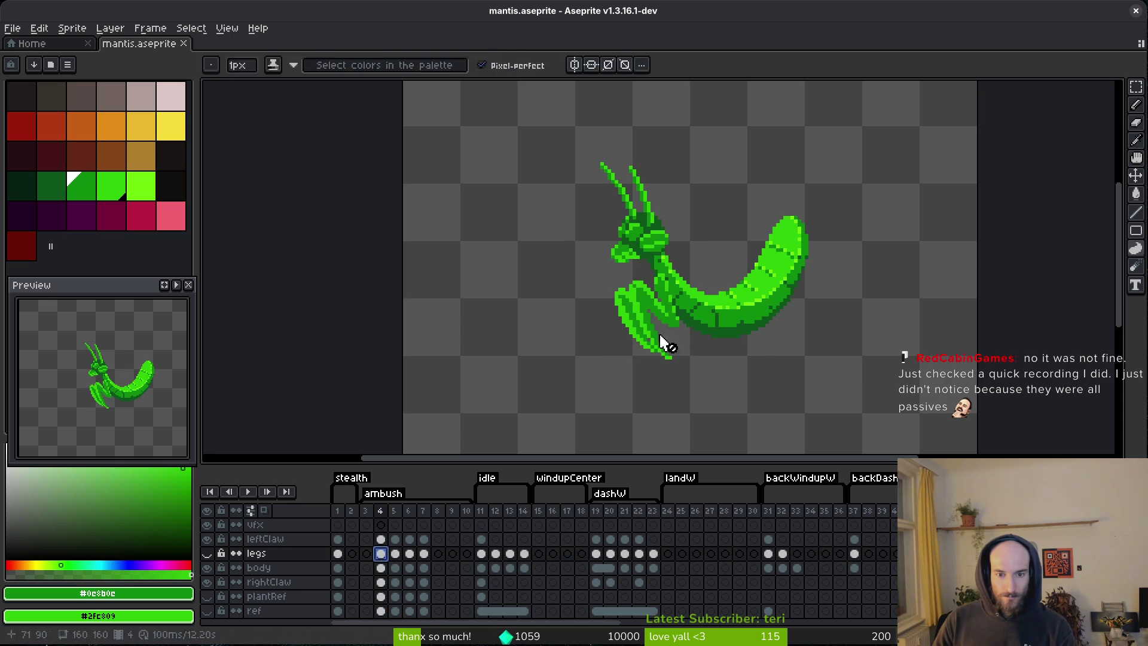
pyautogui.press('Left')
pyautogui.press('Right')
pyautogui.scroll(3, 657, 311)
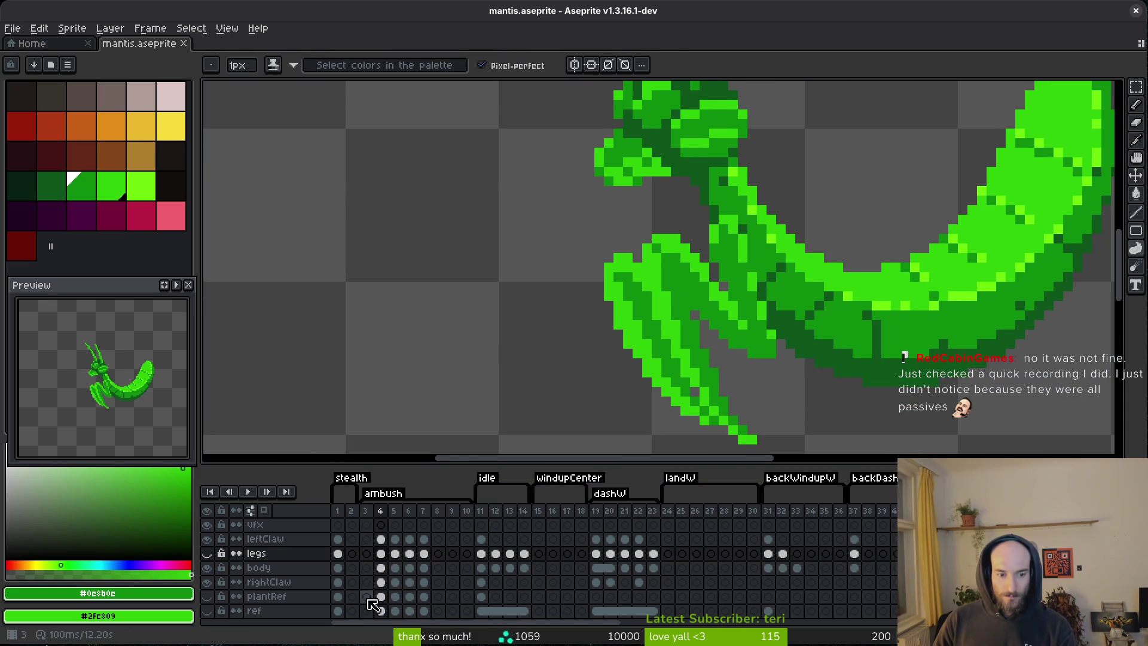
# - Replace the frame 4 rightClaw's mid-green with the deeper green #0d541b
pyautogui.click(381, 582)
pyautogui.press('i')
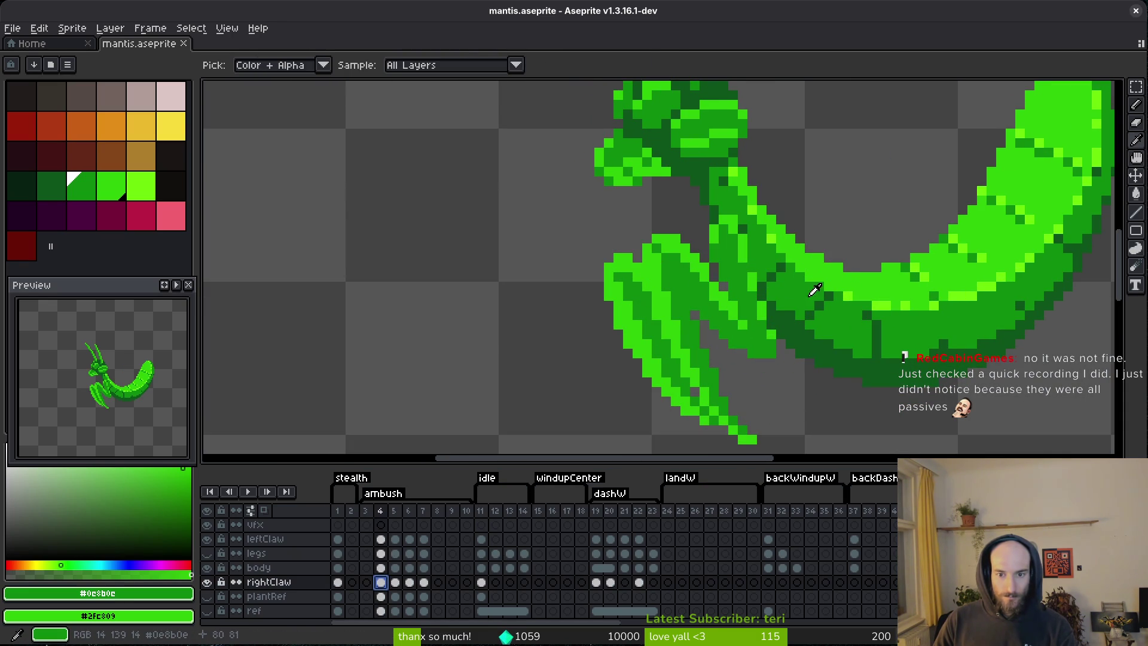
pyautogui.rightClick(847, 323)
pyautogui.hotkey('shift', 'r')
pyautogui.press('Escape')
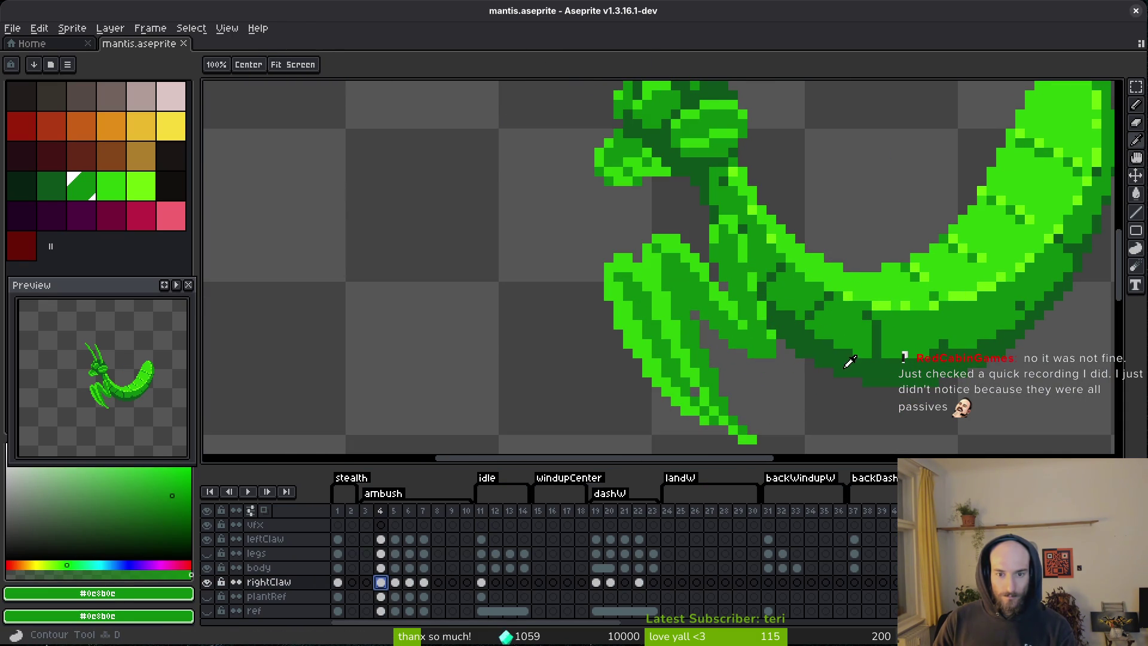
pyautogui.keyDown('alt'); pyautogui.rightClick(845, 357); pyautogui.keyUp('alt')
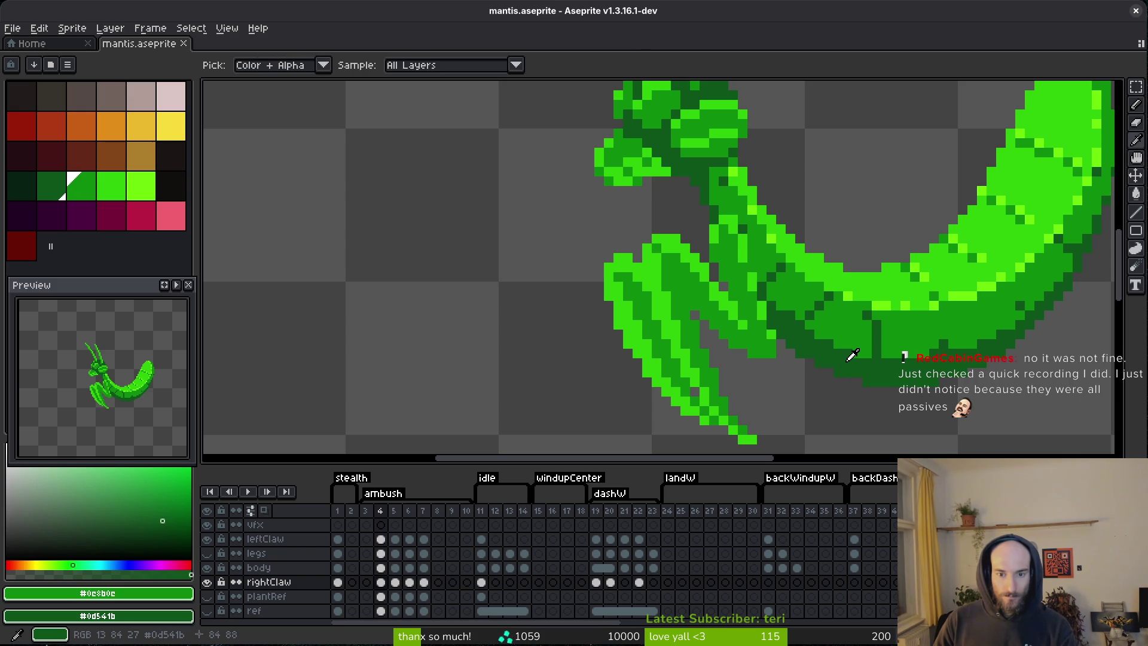
pyautogui.hotkey('shift', 'r')
pyautogui.click(694, 147)
# - Save the mantis file and step back to the empty frame 2
pyautogui.press('0')
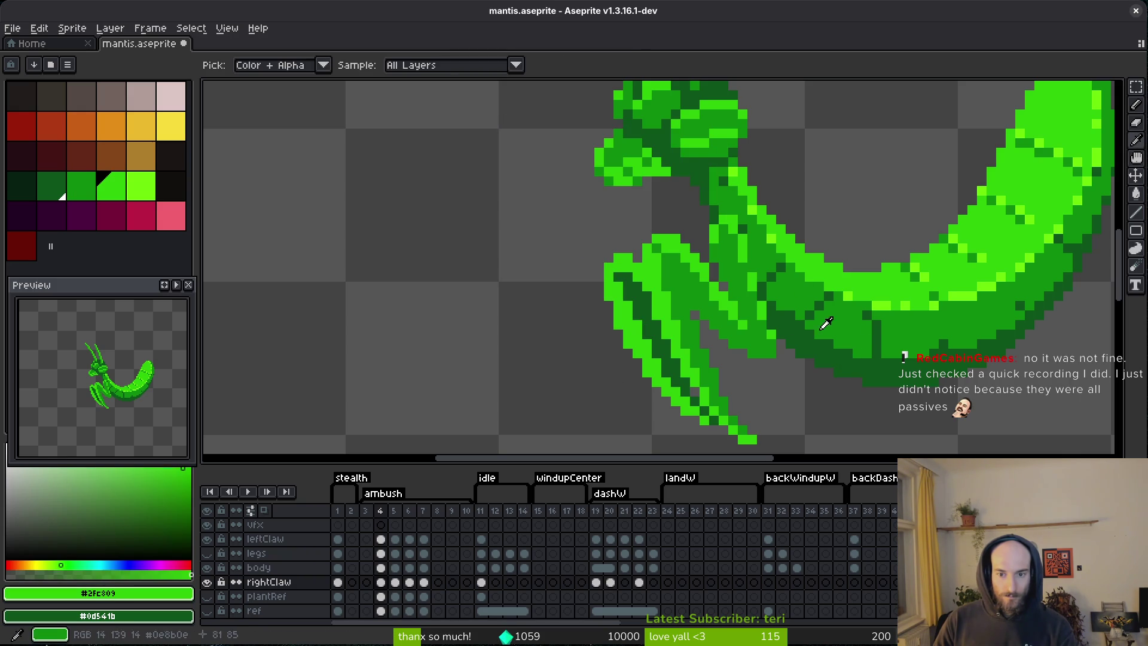
pyautogui.rightClick(803, 324)
pyautogui.hotkey('shift', 'r')
pyautogui.press('Return')
pyautogui.press('b')
pyautogui.scroll(-1, 728, 263)
pyautogui.hotkey('ctrl', 's')
pyautogui.scroll(-1, 744, 298)
pyautogui.press(',')
pyautogui.press(',')
pyautogui.press(',')
pyautogui.press('.')
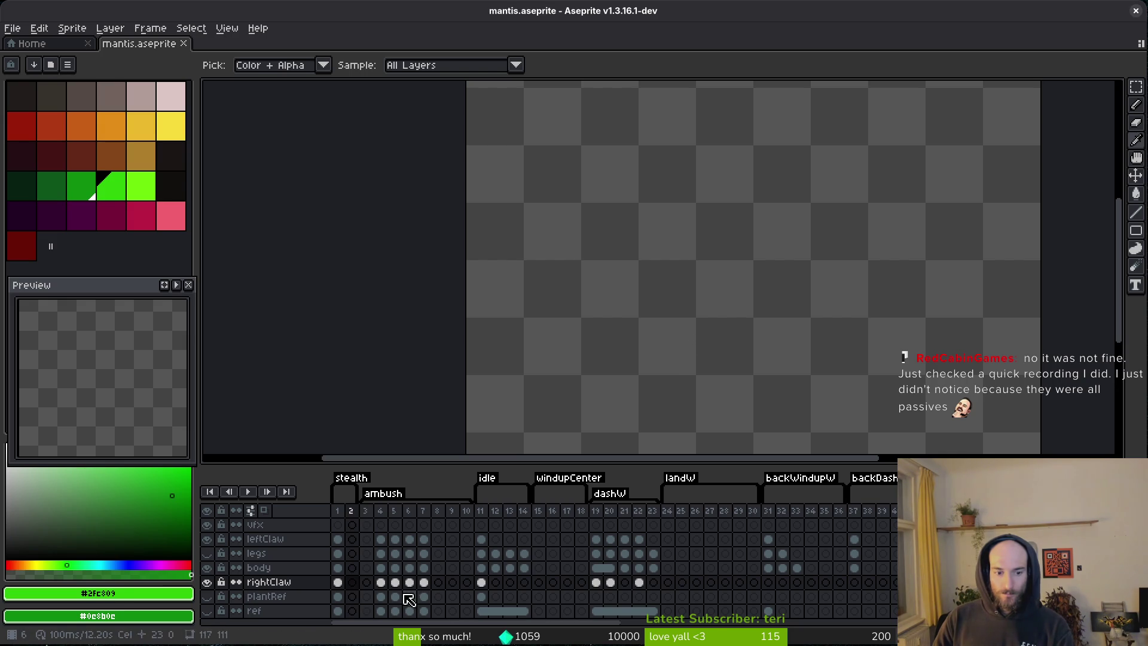
# - Jump from ambush frame 4 to frame 1 and save the mantis file
pyautogui.click(381, 582)
pyautogui.click(338, 583)
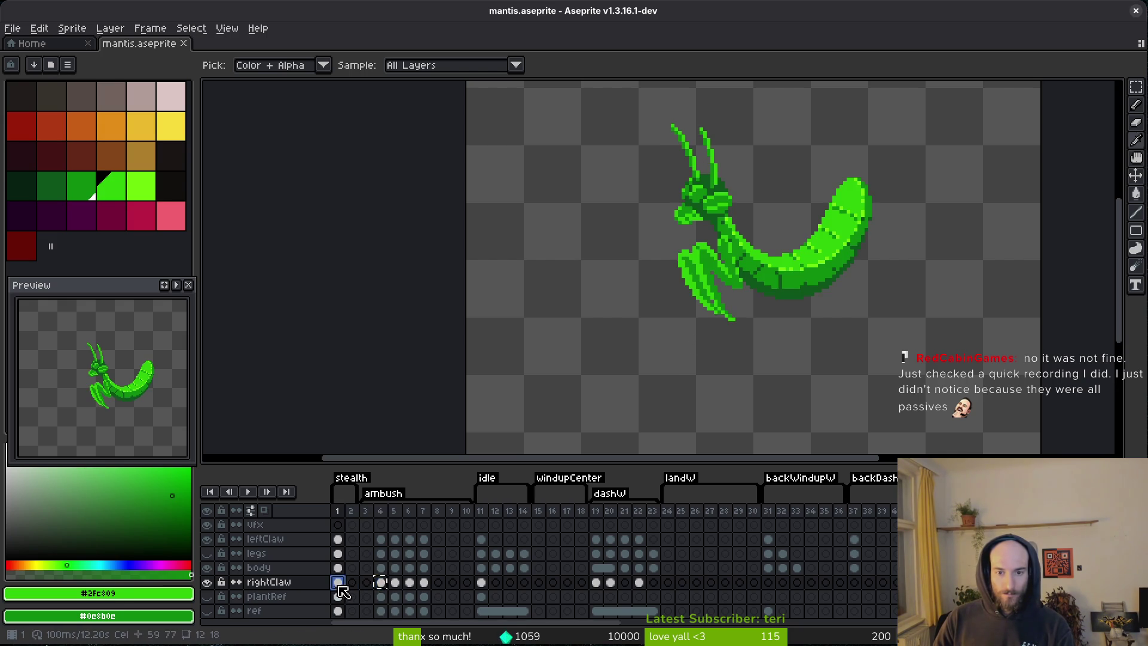
pyautogui.hotkey('ctrl', 's')
pyautogui.press('b')
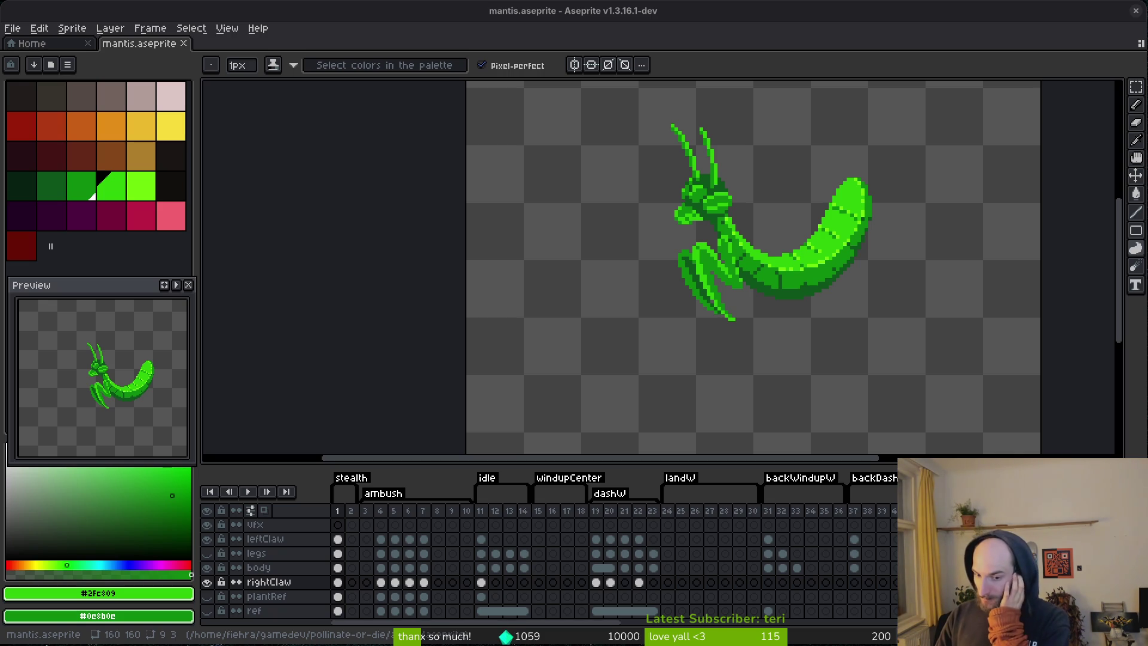
# - Unhide the legs layer, save again, and step through to frame 5
pyautogui.click(207, 553)
pyautogui.hotkey('ctrl', 's')
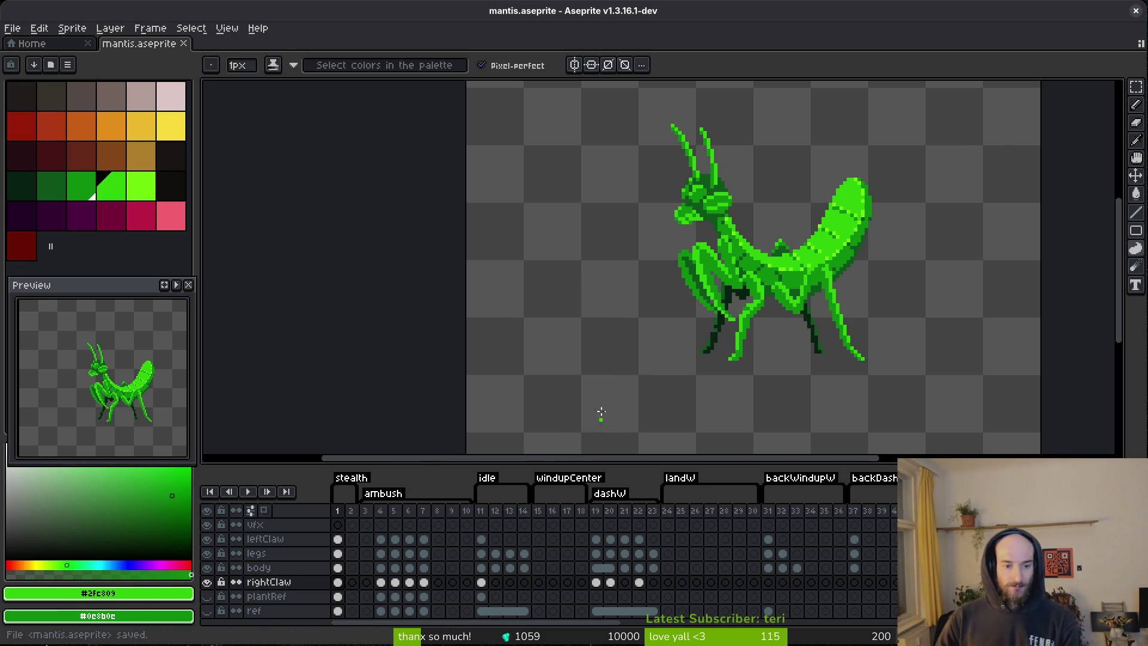
pyautogui.press('Right')
pyautogui.press('Right')
pyautogui.press('Right')
pyautogui.press('Left')
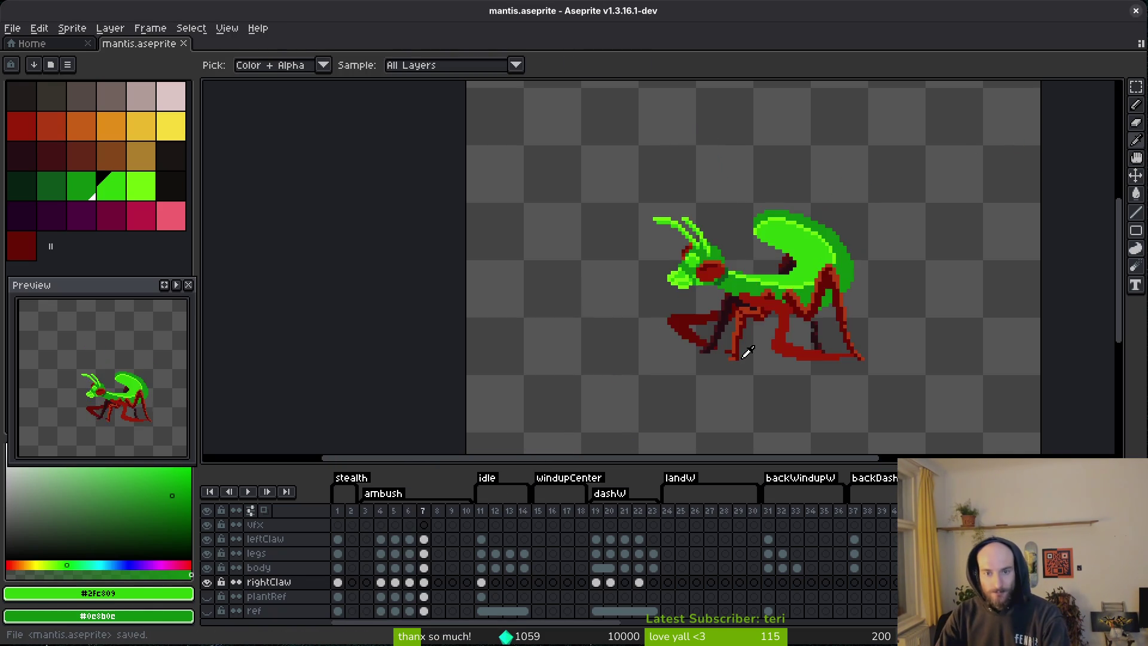
# - Preview the ambush animation, then select the legs cel on frame 6
pyautogui.press('b')
pyautogui.click(176, 285)
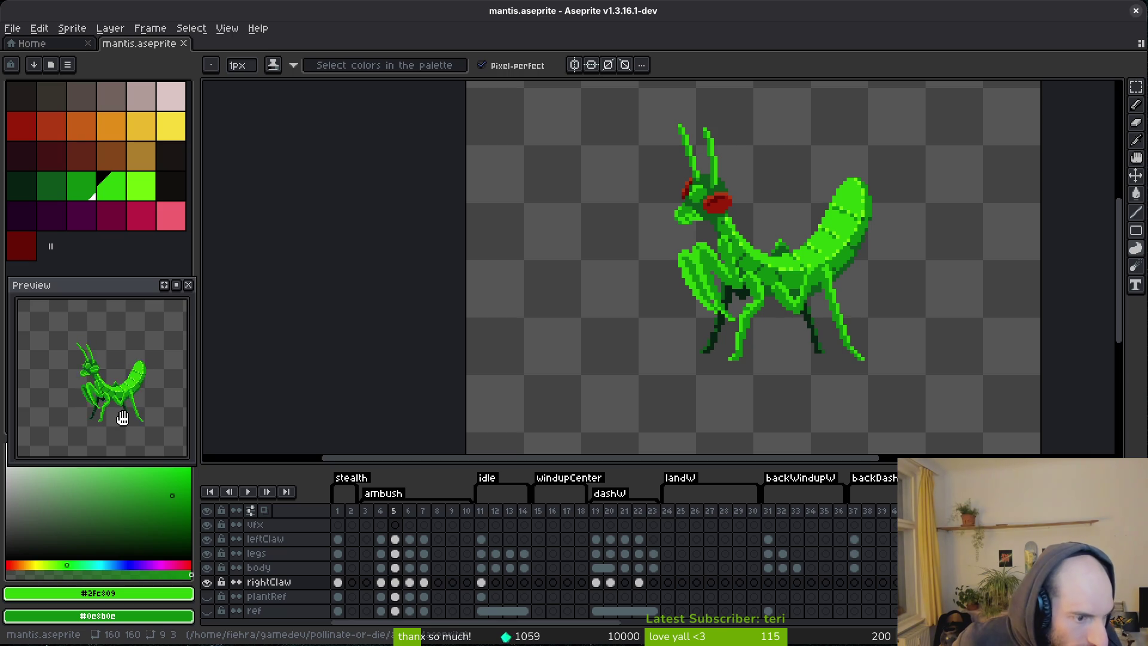
pyautogui.click(141, 448)
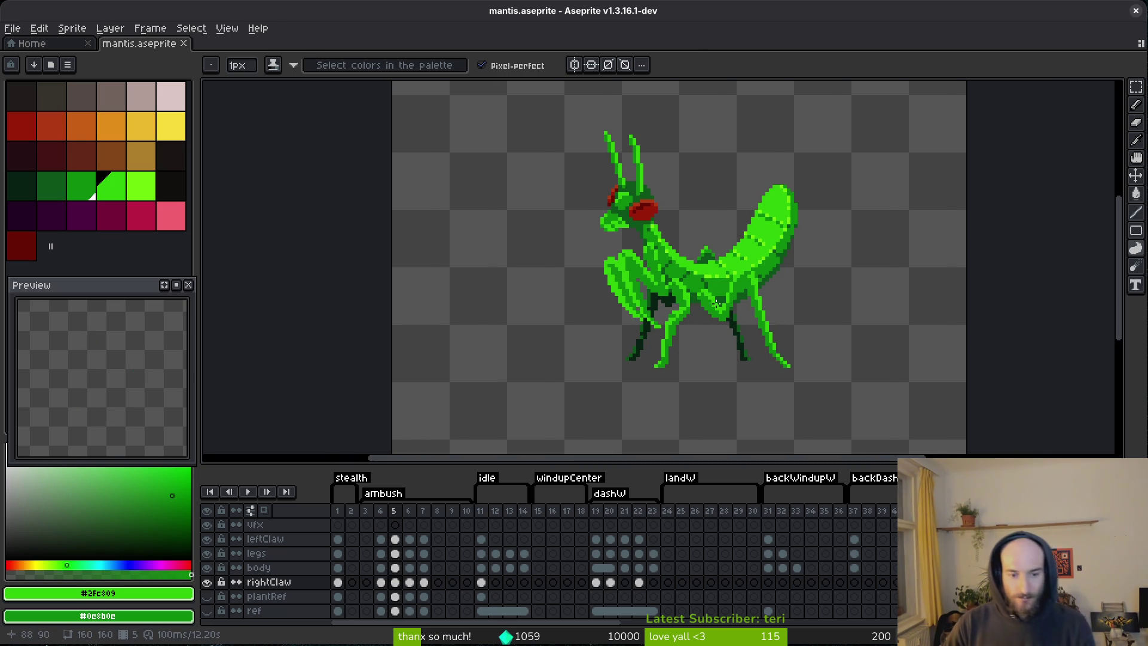
pyautogui.press('alt')
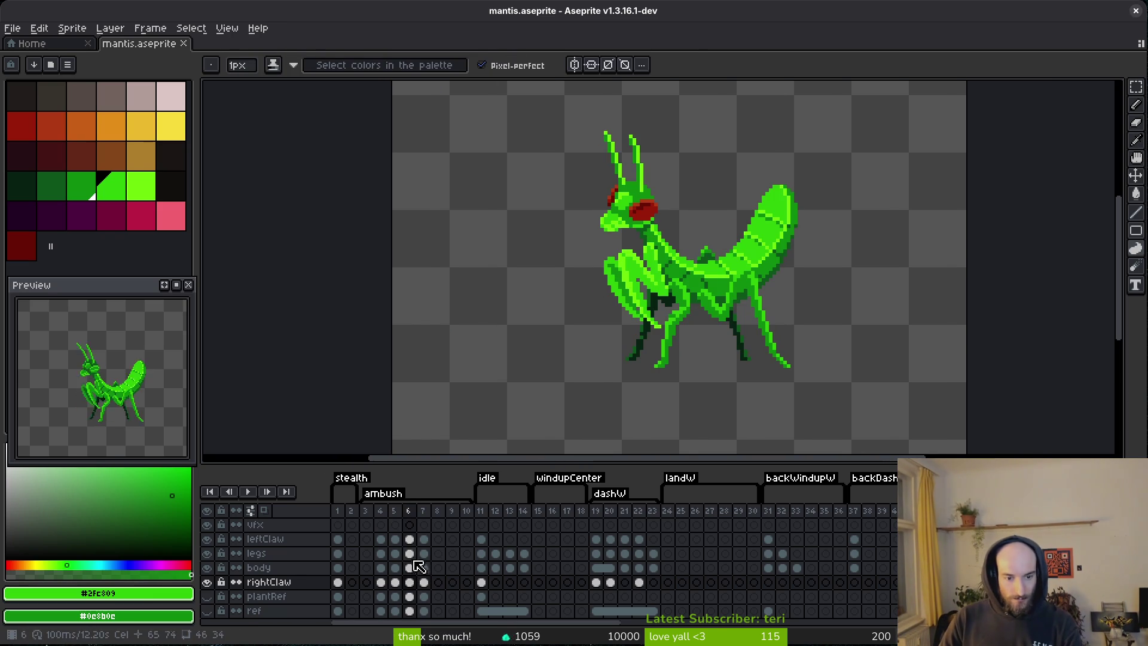
pyautogui.click(411, 556)
pyautogui.scroll(2, 747, 293)
pyautogui.press('alt')
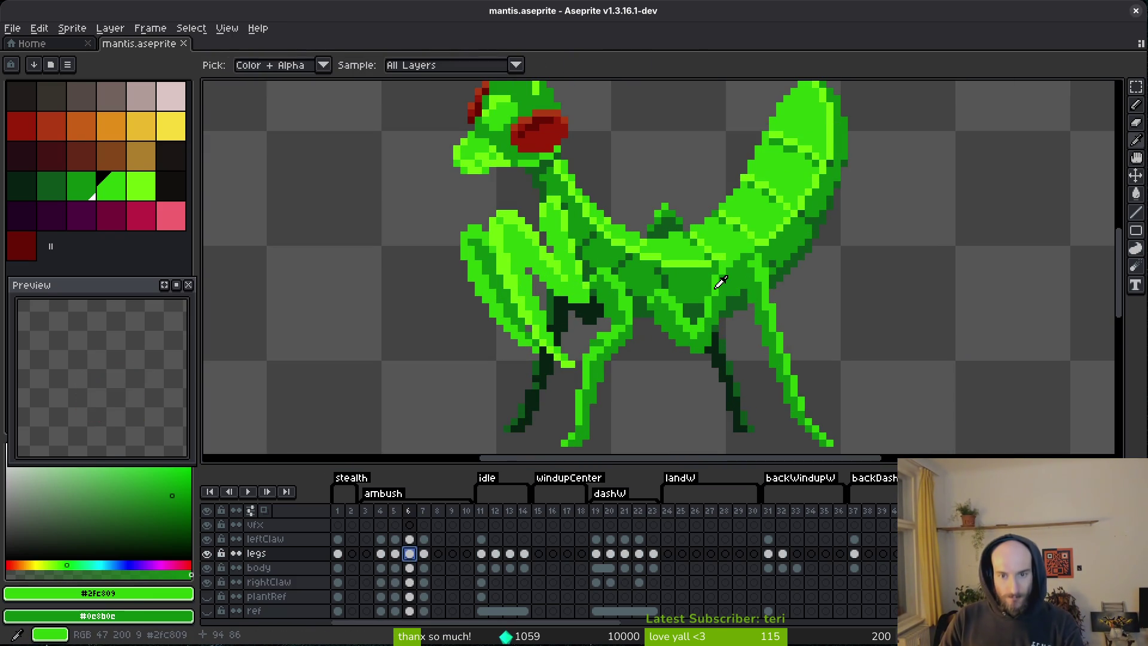
# - Lighten the legs' greens, replacing #0e8b0e with bright green #2fc809
pyautogui.rightClick(756, 236)
pyautogui.press('d')
pyautogui.hotkey('shift', 'r')
pyautogui.press('Return')
pyautogui.keyDown('alt'); pyautogui.click(741, 309); pyautogui.keyUp('alt')
pyautogui.keyDown('alt'); pyautogui.rightClick(736, 294); pyautogui.keyUp('alt')
pyautogui.hotkey('shift', 'r')
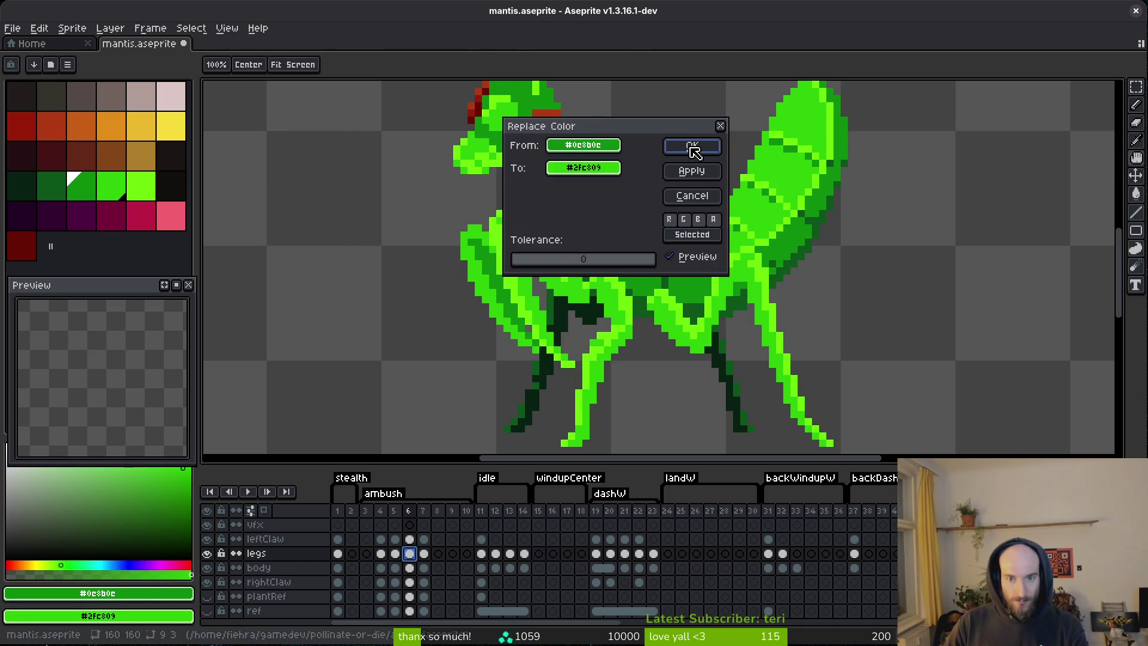
pyautogui.press('Return')
pyautogui.scroll(-6, 736, 294)
pyautogui.scroll(2, 735, 327)
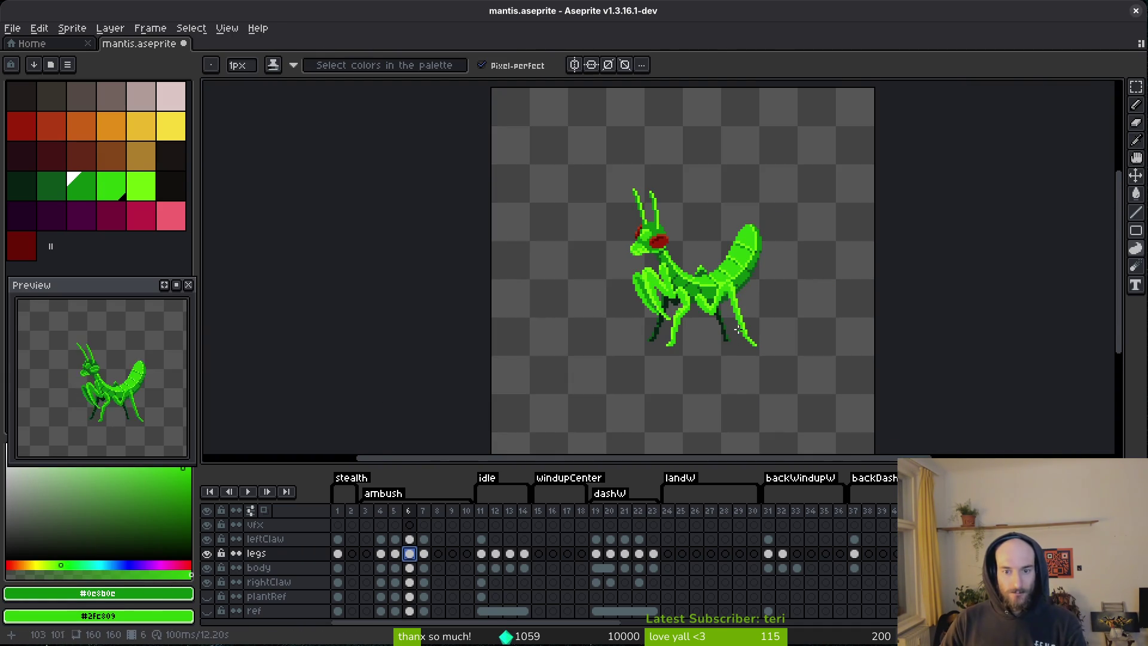
pyautogui.scroll(5, 739, 334)
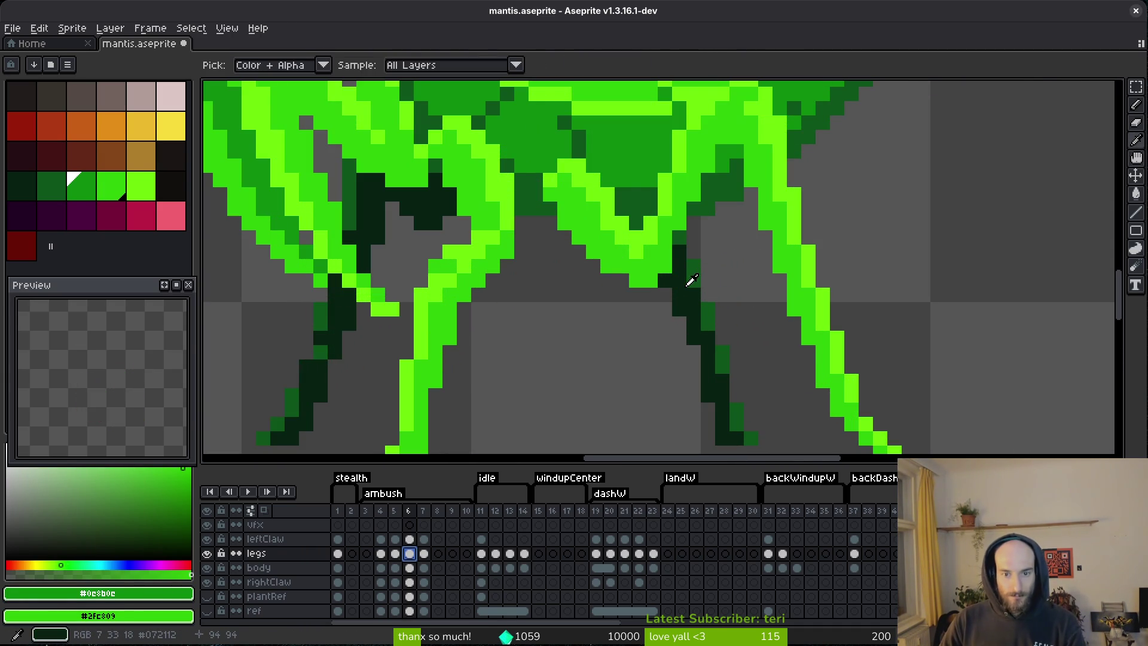
# - Replace #0d541b with #0e8b0e and #072112 with #0d541b on the legs
pyautogui.keyDown('alt'); pyautogui.click(693, 269); pyautogui.keyUp('alt')
pyautogui.keyDown('alt'); pyautogui.rightClick(633, 149); pyautogui.keyUp('alt')
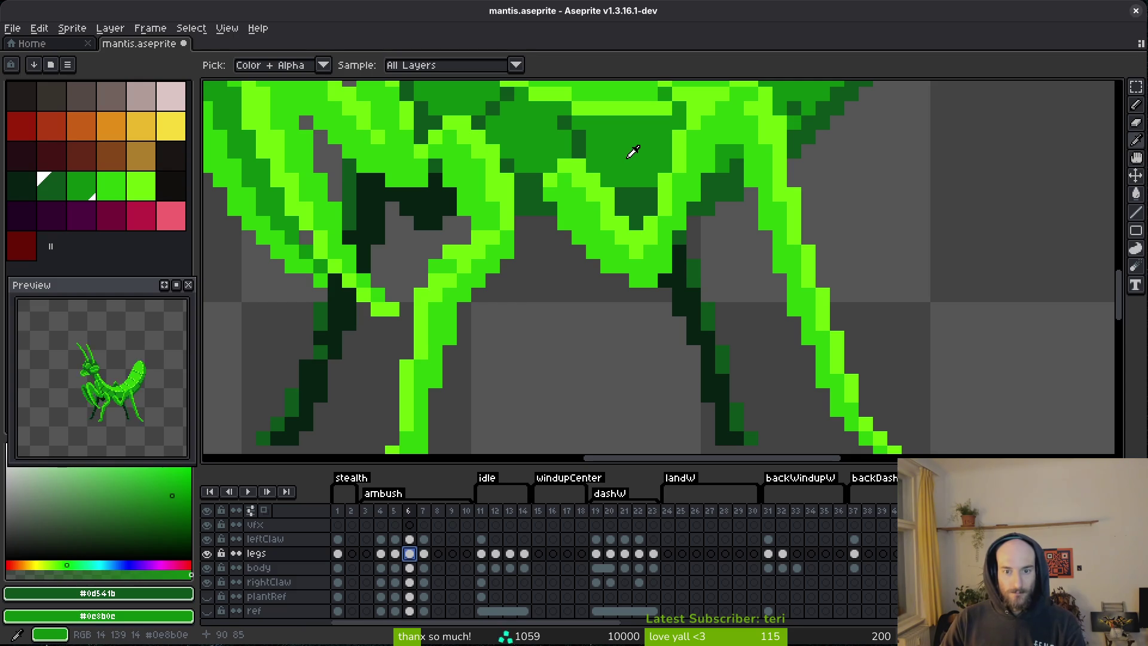
pyautogui.hotkey('shift', 'r')
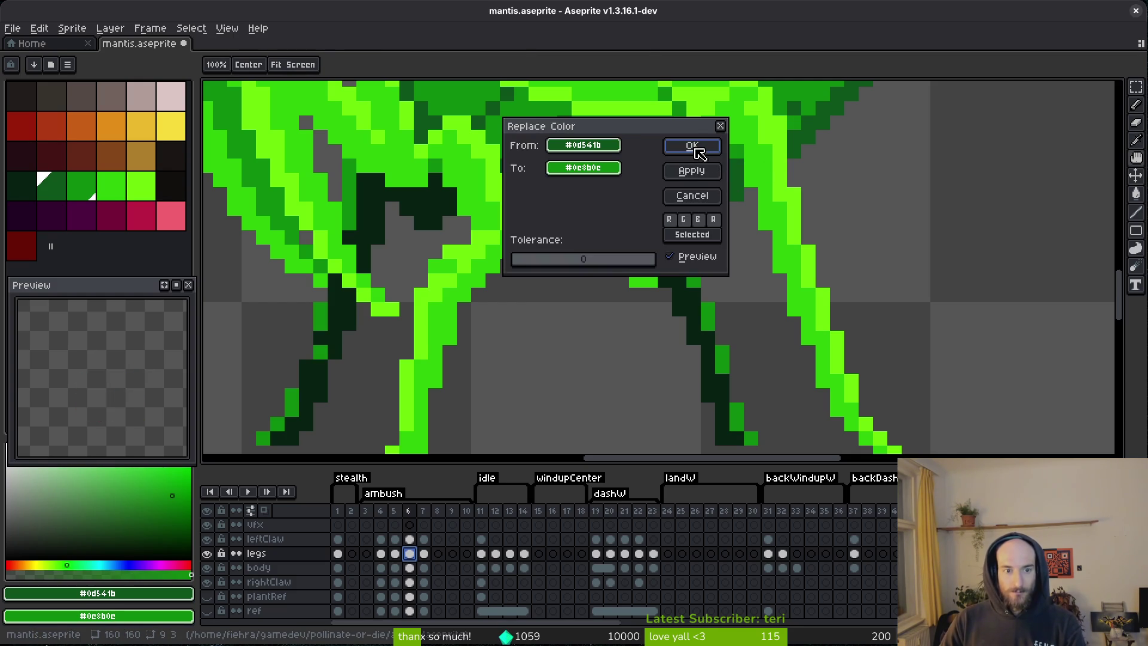
pyautogui.click(699, 153)
pyautogui.keyDown('alt'); pyautogui.click(701, 306); pyautogui.keyUp('alt')
pyautogui.keyDown('alt'); pyautogui.rightClick(729, 174); pyautogui.keyUp('alt')
pyautogui.hotkey('shift', 'r')
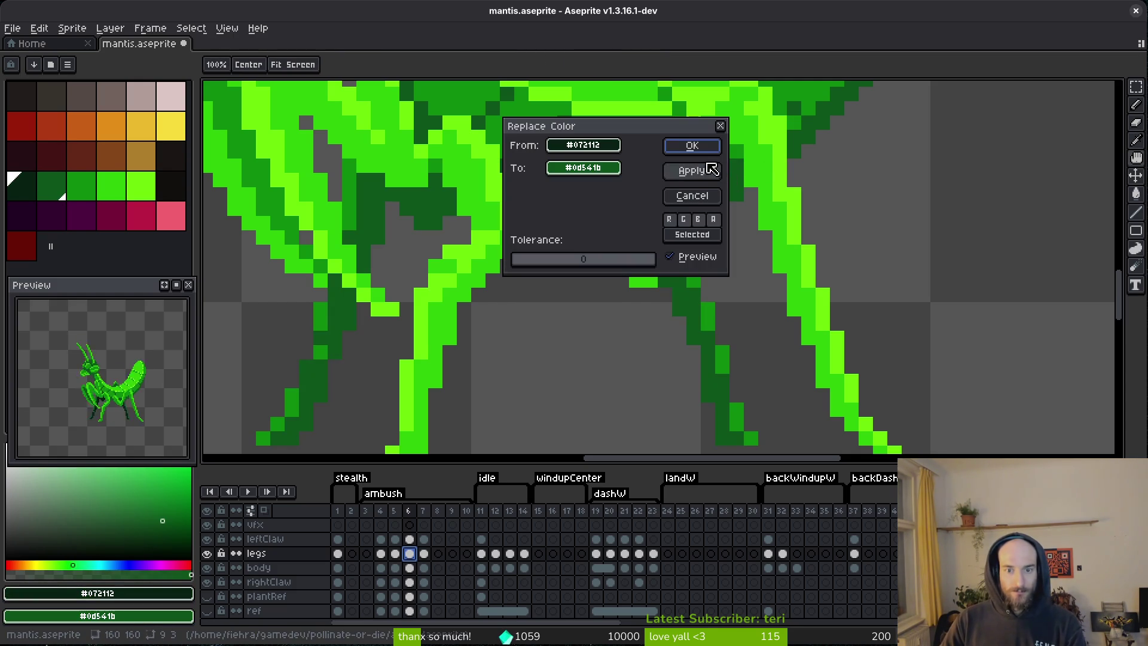
pyautogui.click(694, 146)
pyautogui.scroll(-2, 740, 303)
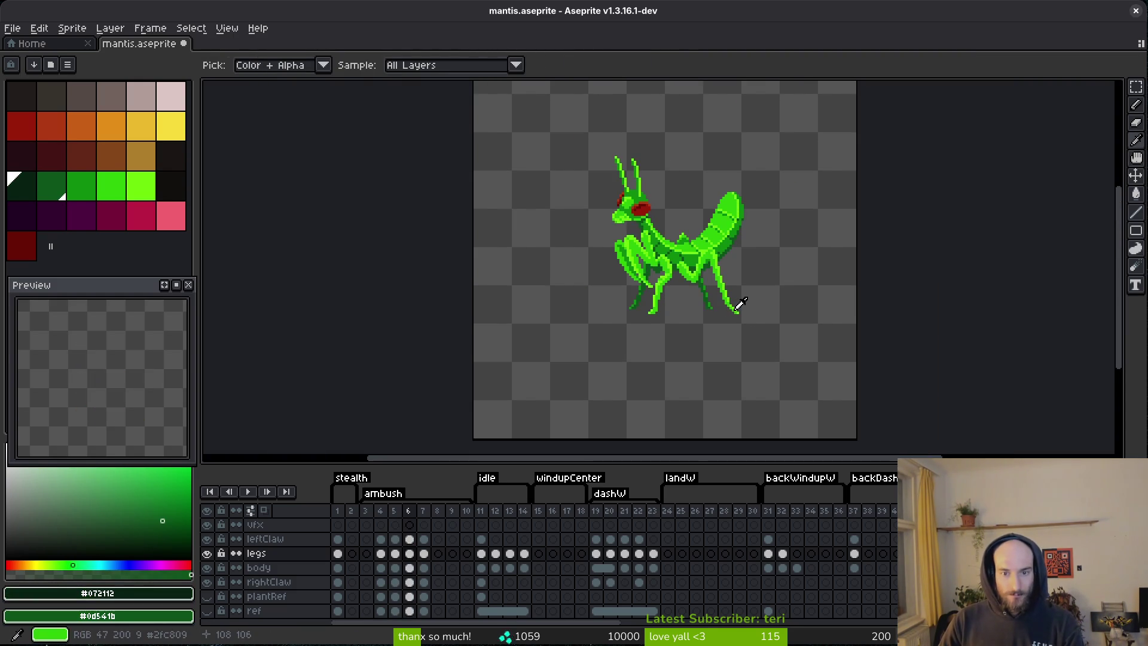
pyautogui.press('Return')
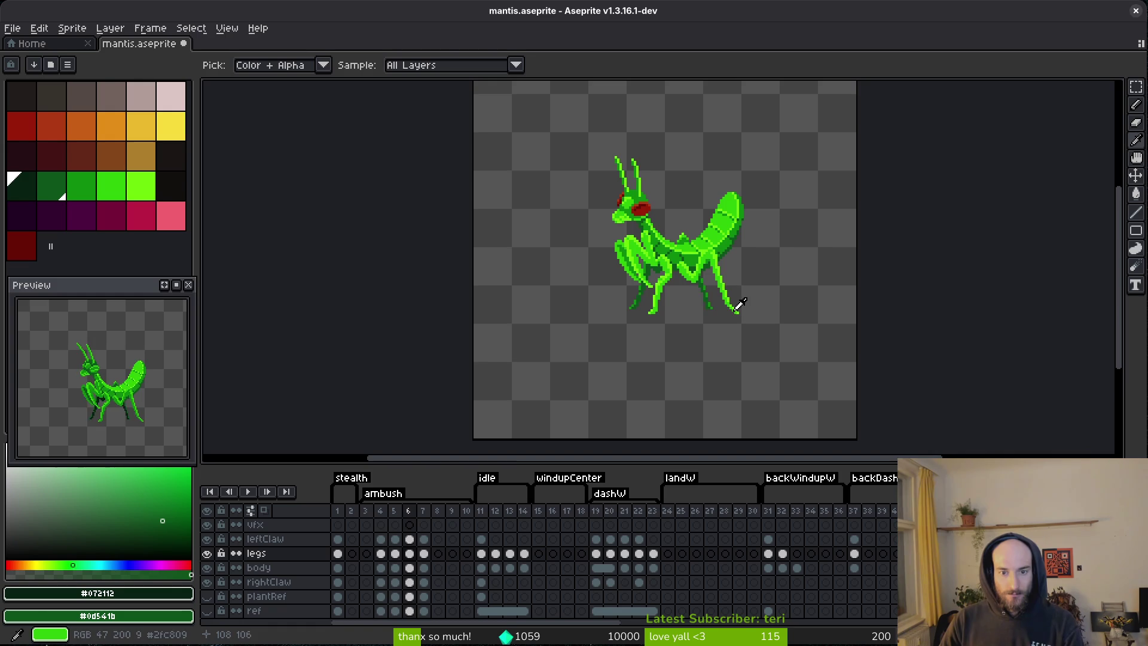
pyautogui.click(481, 554)
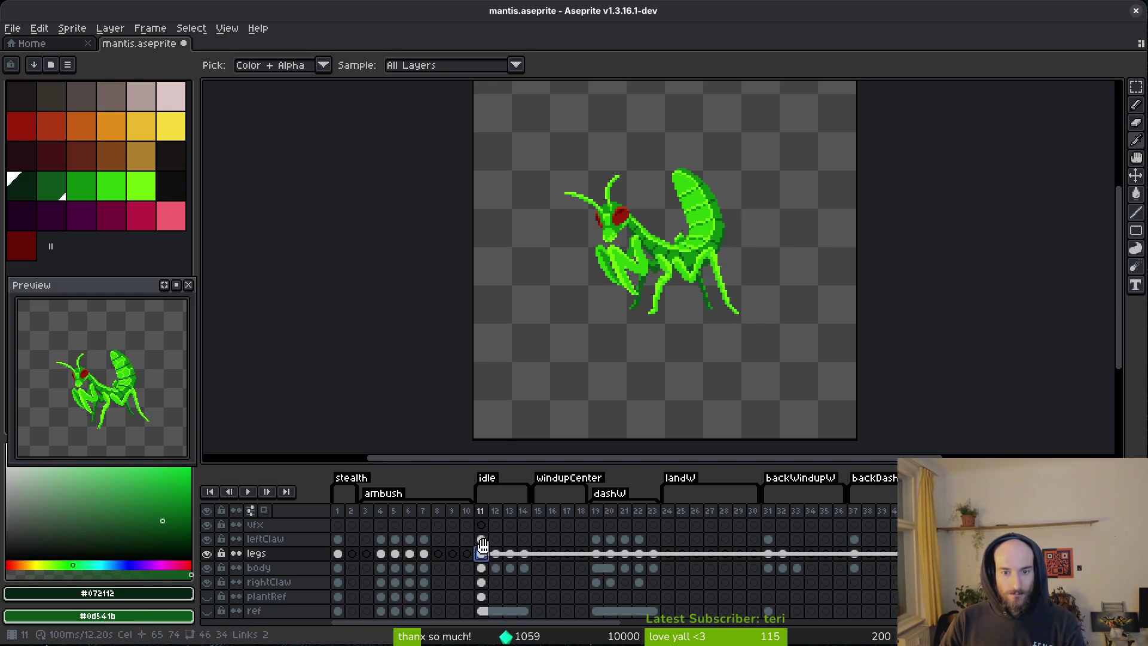
# - Select the leftClaw cel on frame 4 and save mantis.aseprite
pyautogui.click(381, 538)
pyautogui.press('b')
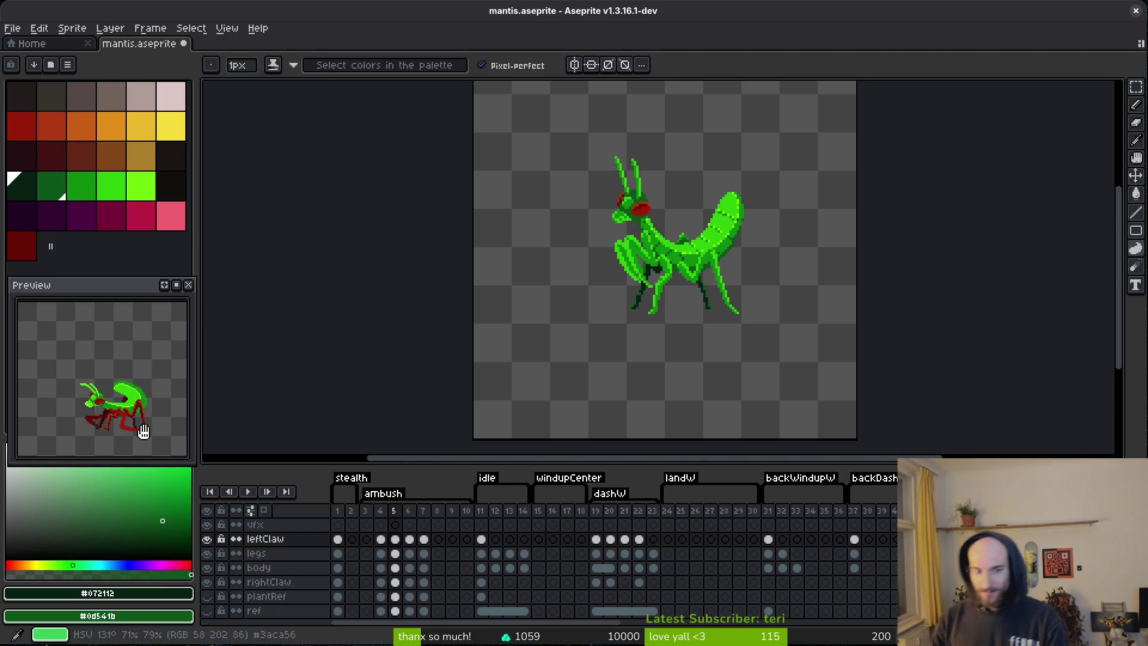
pyautogui.hotkey('ctrl', 's')
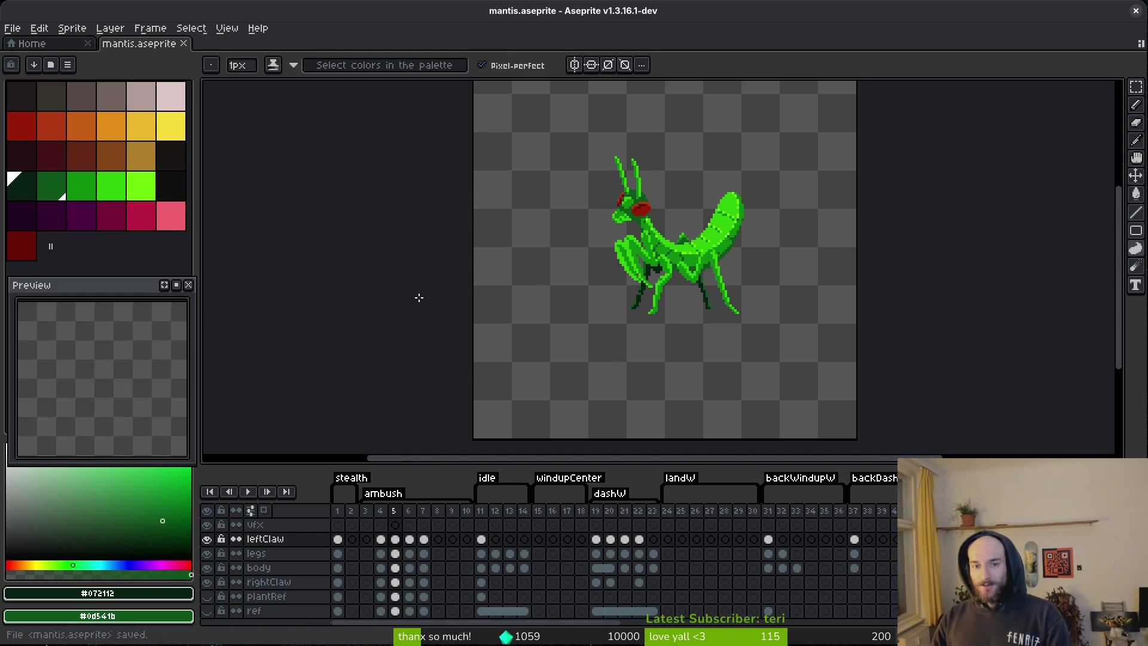
pyautogui.press('i')
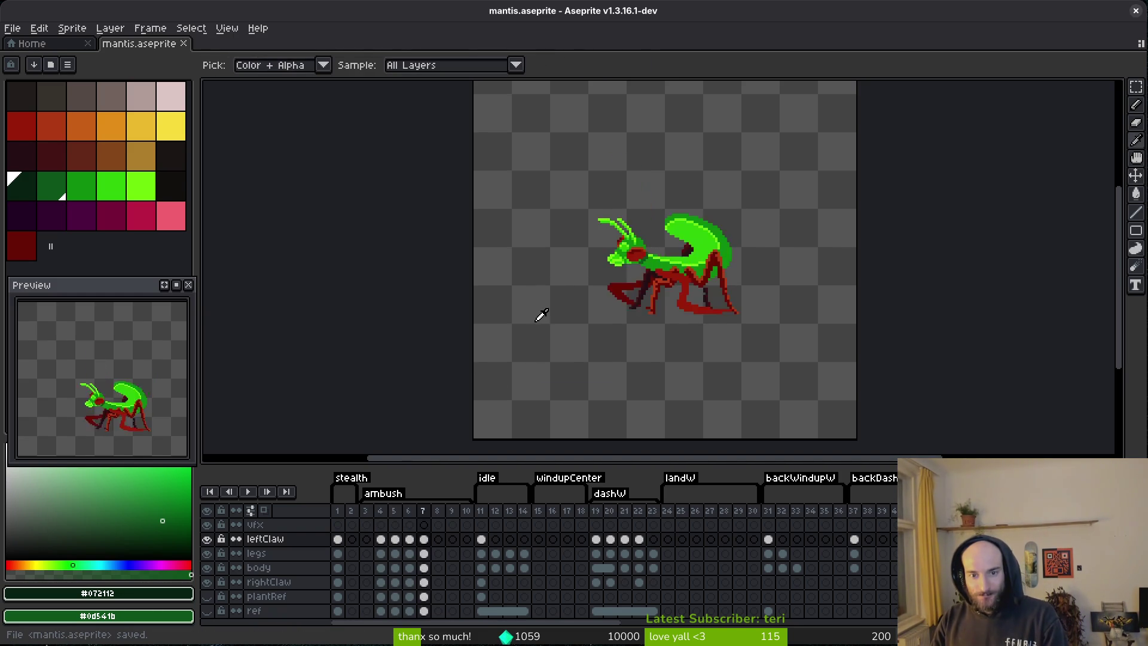
# - Recolour the orange highlights on the frame 7 legs cel to lime green
pyautogui.press('w')
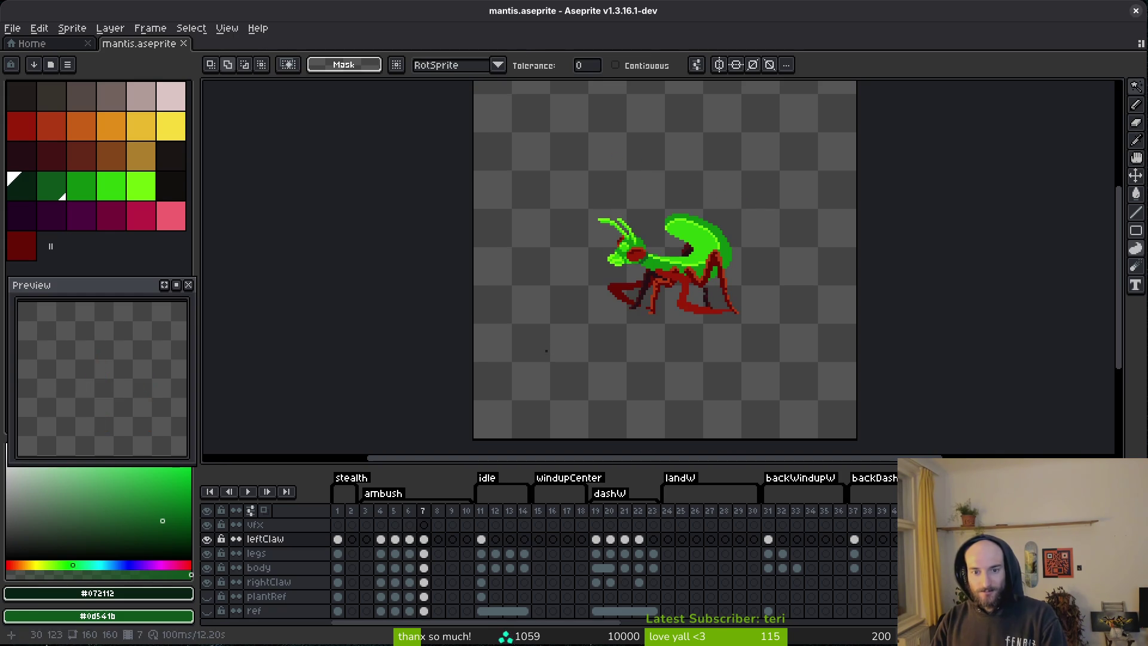
pyautogui.scroll(3, 717, 272)
pyautogui.scroll(2, 754, 292)
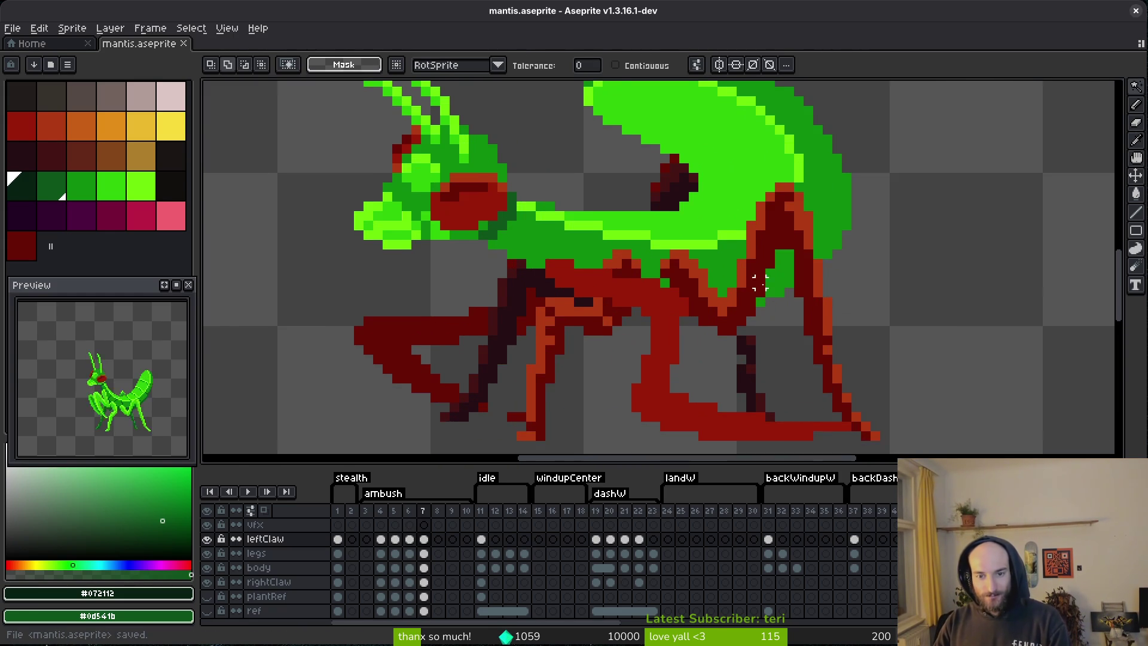
pyautogui.click(424, 553)
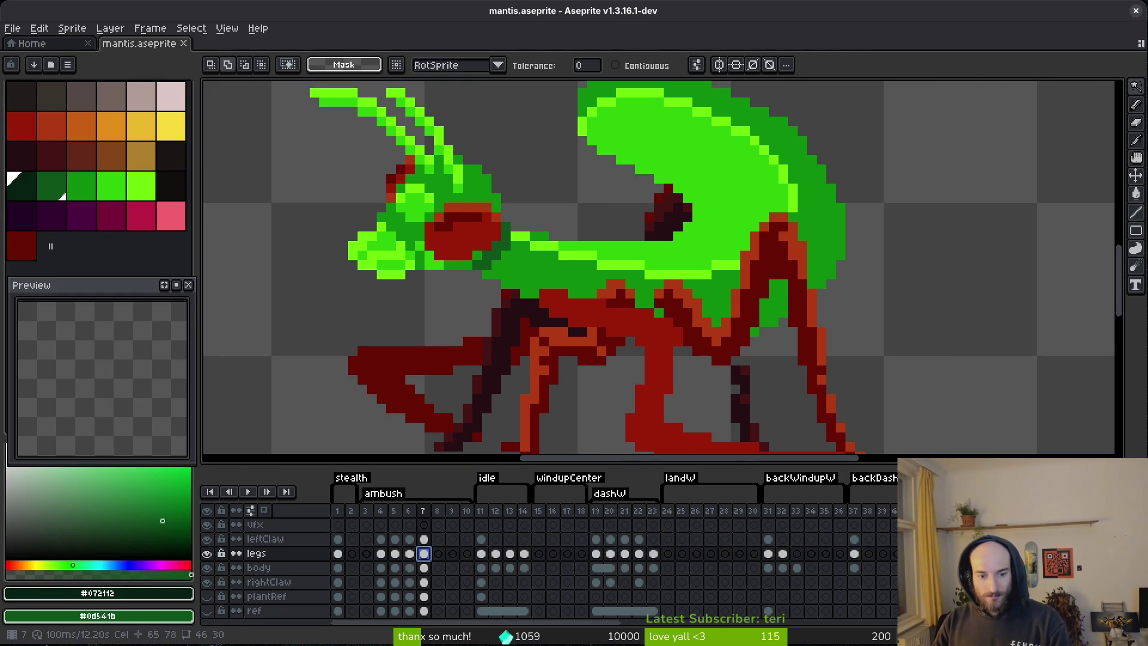
pyautogui.press('i')
pyautogui.rightClick(754, 256)
pyautogui.click(734, 257)
pyautogui.hotkey('shift', 'r')
pyautogui.click(691, 145)
pyautogui.scroll(4, 757, 299)
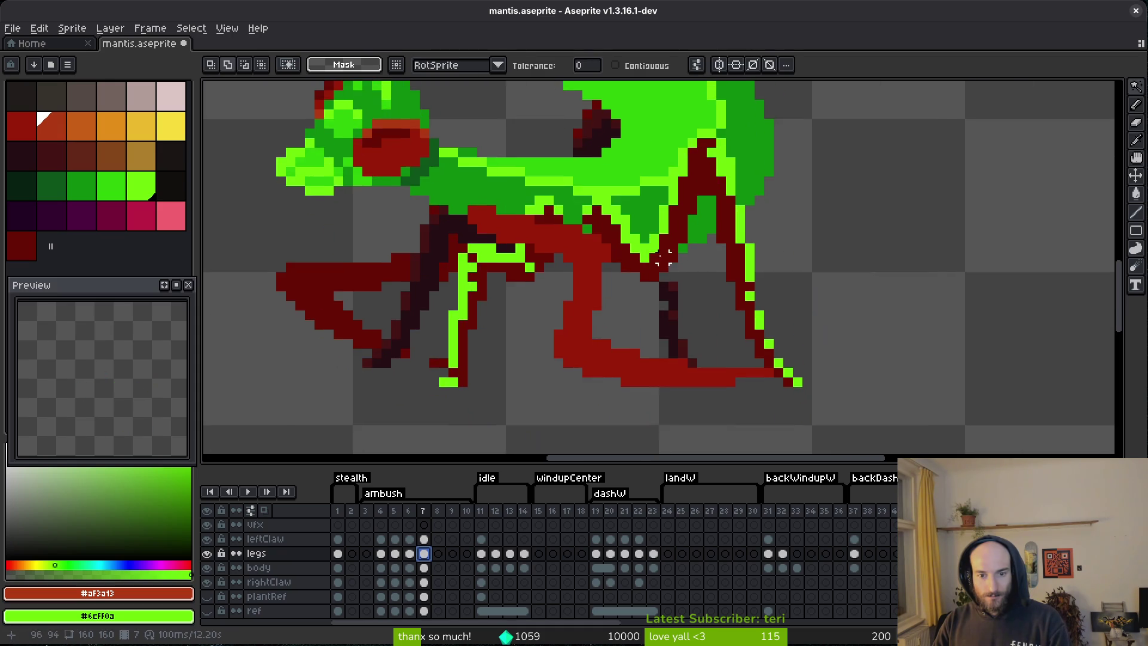
# - Pencil two dark pixels onto the leg using the darkest leg shade
pyautogui.rightClick(672, 308)
pyautogui.press('b')
pyautogui.click(645, 304)
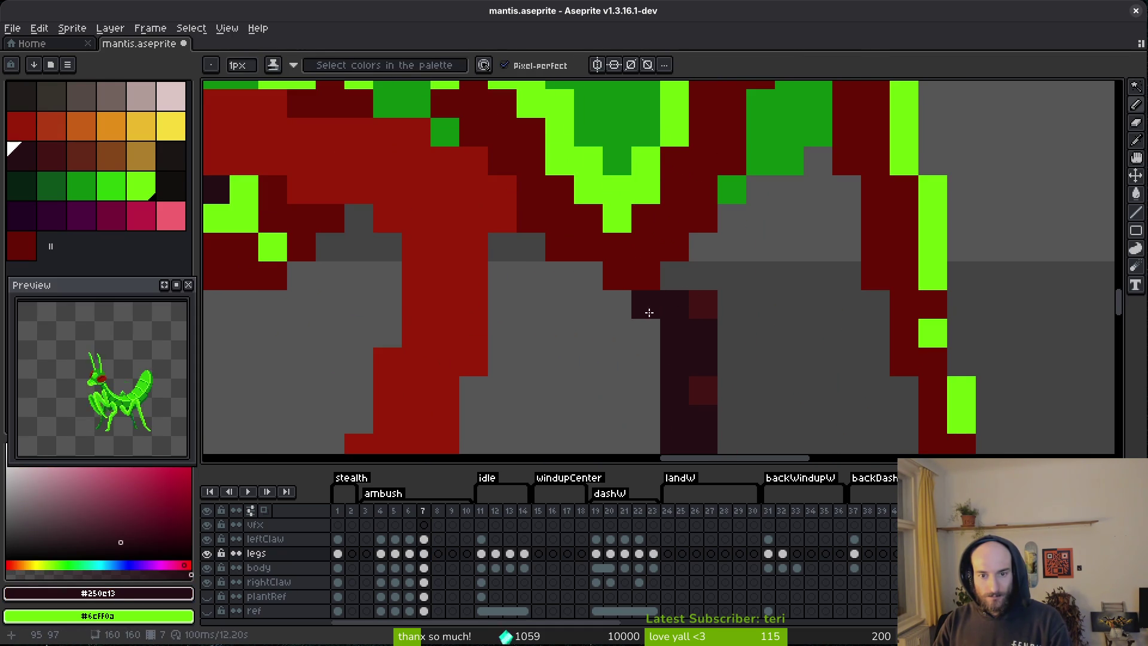
pyautogui.click(675, 275)
pyautogui.scroll(-5, 722, 366)
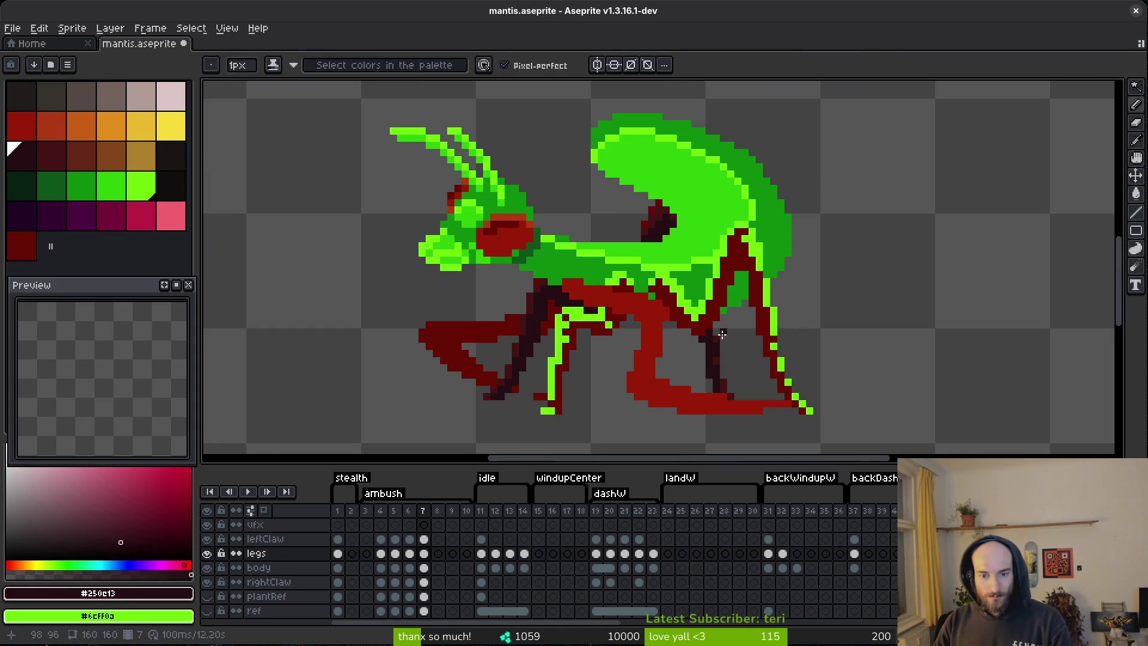
pyautogui.scroll(4, 717, 334)
# - Fill another gap in the leg with a dark pixel and save the sprite
pyautogui.keyDown('alt'); pyautogui.click(717, 312); pyautogui.keyUp('alt')
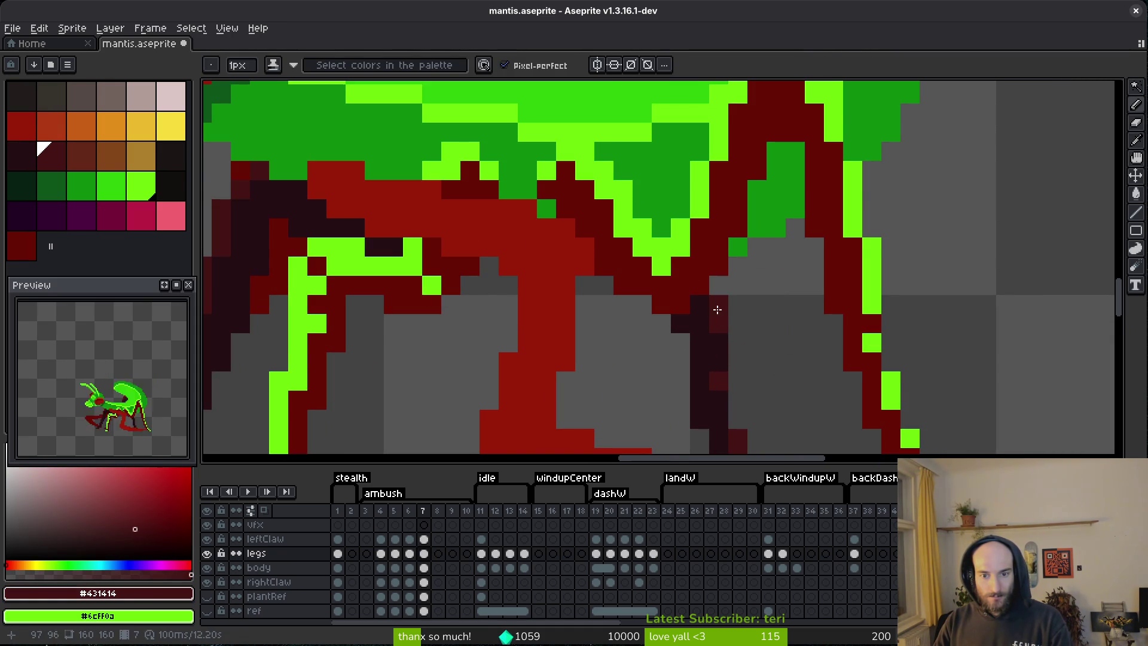
pyautogui.scroll(-5, 748, 363)
pyautogui.scroll(4, 748, 363)
pyautogui.keyDown('alt'); pyautogui.click(701, 305); pyautogui.keyUp('alt')
pyautogui.click(702, 305)
pyautogui.scroll(-4, 813, 357)
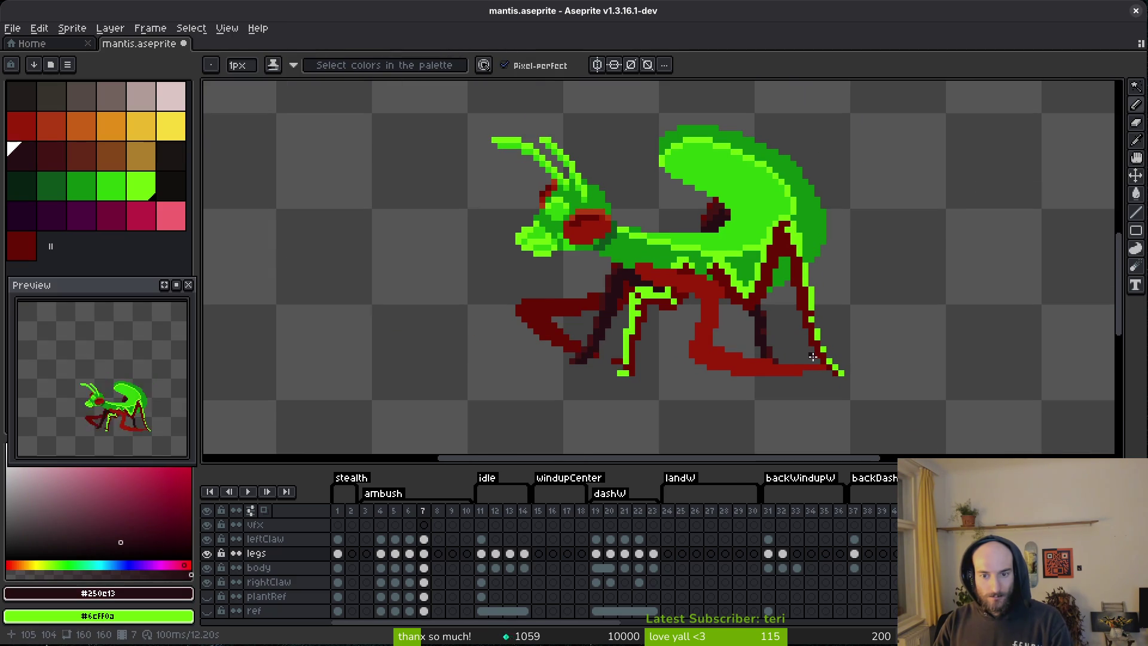
pyautogui.hotkey('ctrl', 's')
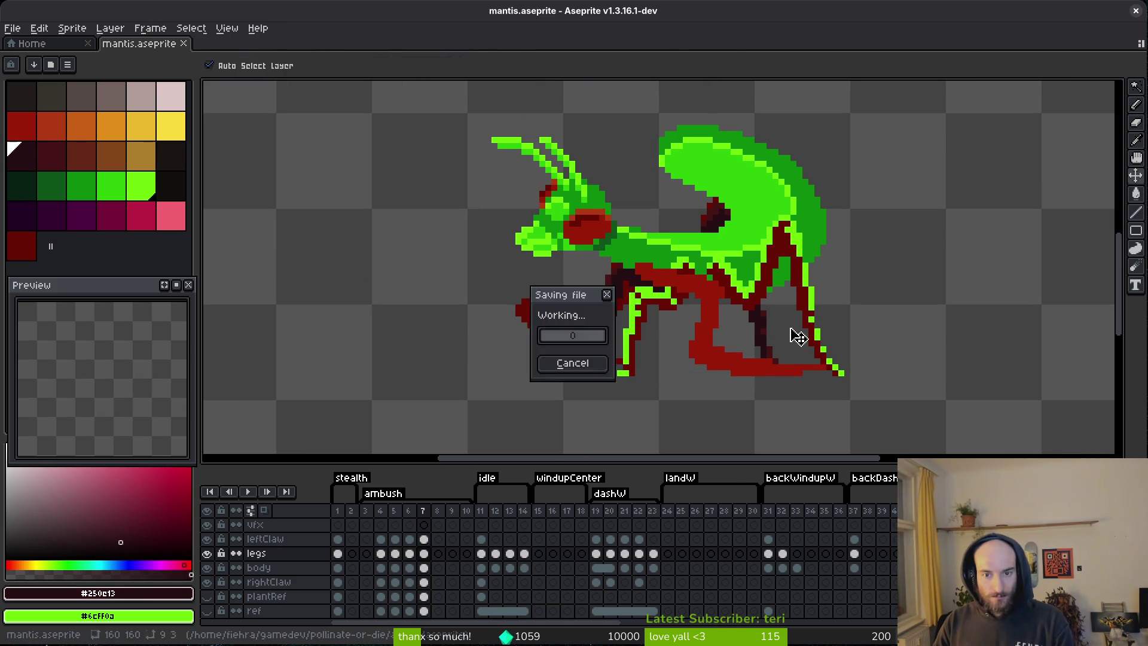
pyautogui.scroll(5, 794, 329)
pyautogui.scroll(-4, 774, 351)
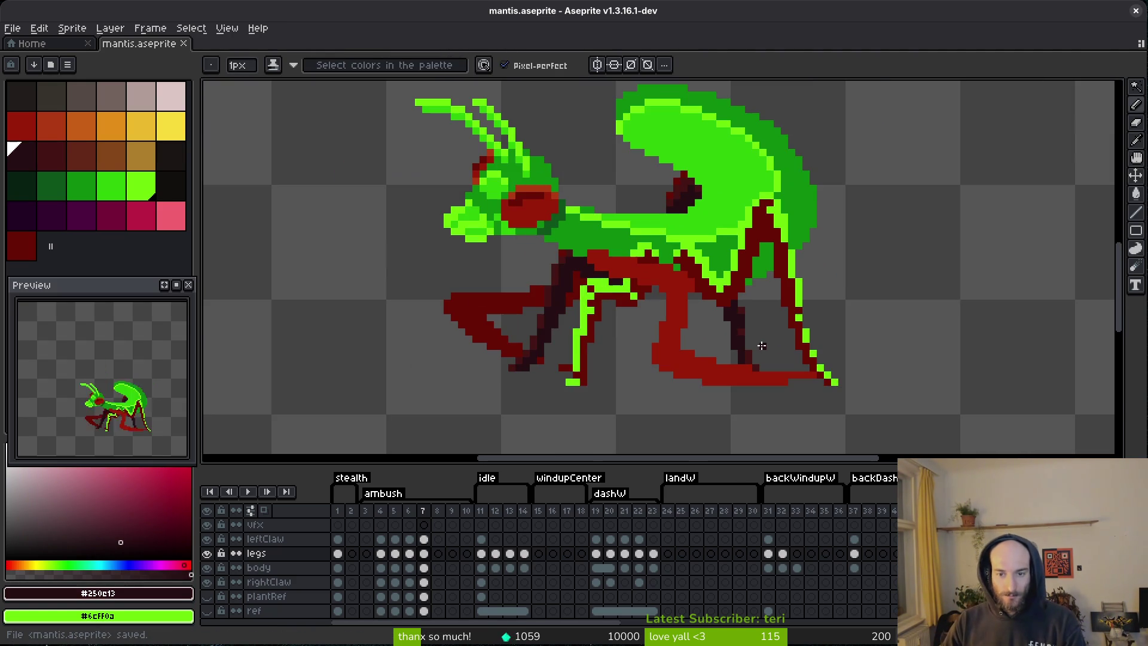
# - Replace the front leg's dark-red and maroon shades with mid green
pyautogui.keyDown('alt'); pyautogui.click(768, 246); pyautogui.keyUp('alt')
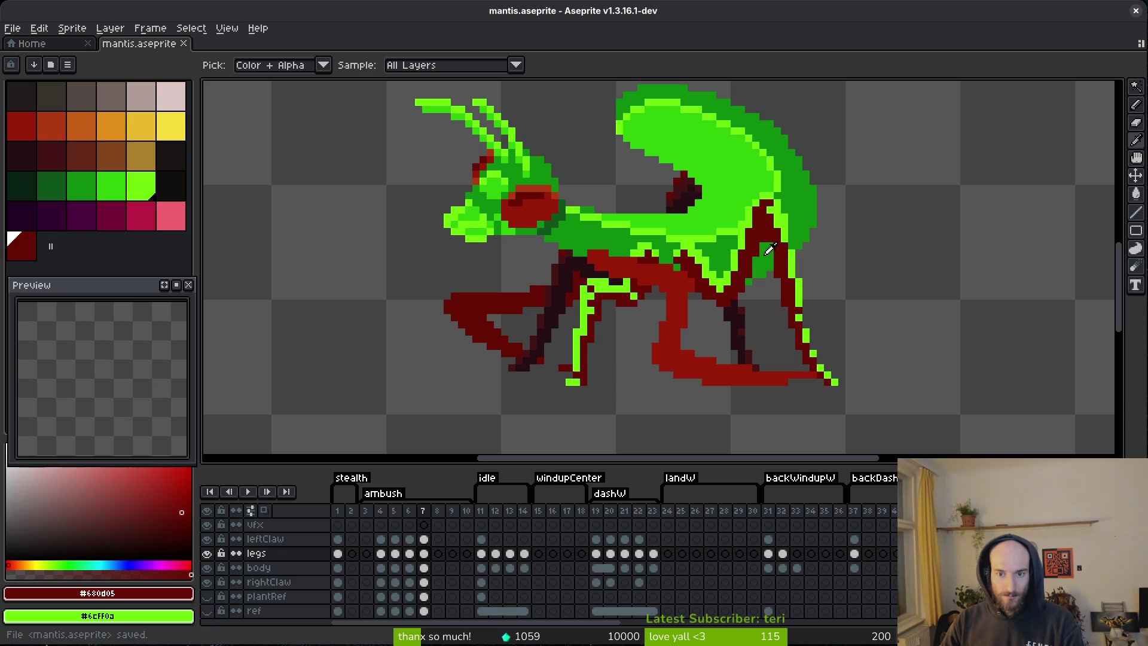
pyautogui.keyDown('alt'); pyautogui.rightClick(768, 247); pyautogui.keyUp('alt')
pyautogui.hotkey('shift', 'r')
pyautogui.click(694, 147)
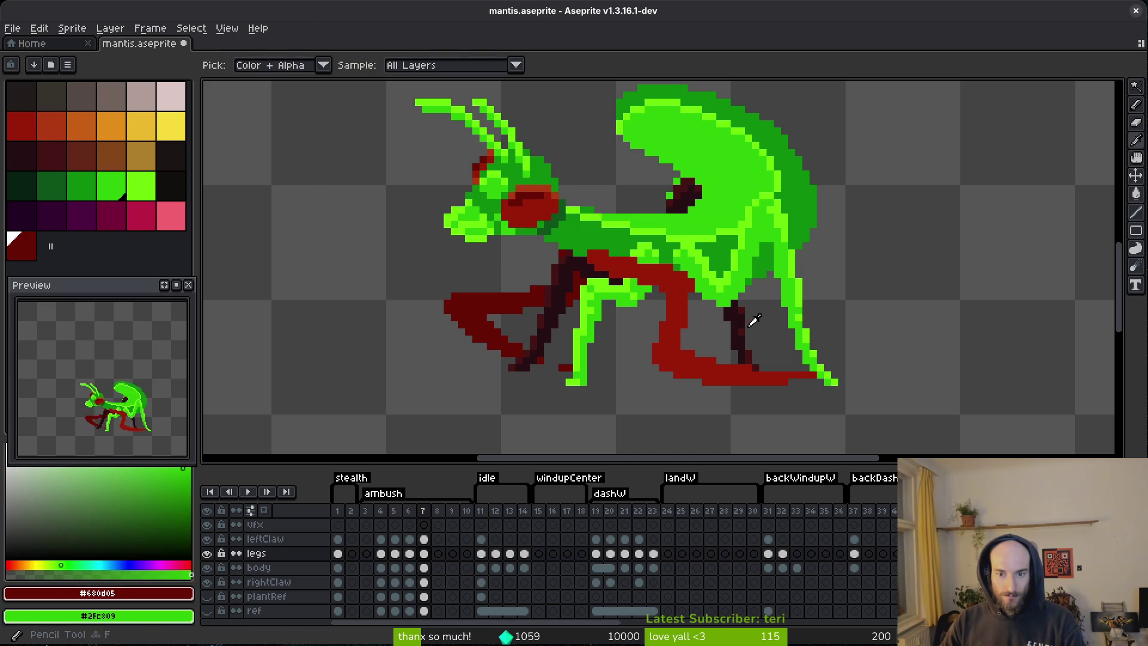
pyautogui.keyDown('alt'); pyautogui.click(735, 305); pyautogui.keyUp('alt')
pyautogui.keyDown('alt'); pyautogui.rightClick(735, 294); pyautogui.keyUp('alt')
pyautogui.hotkey('shift', 'r')
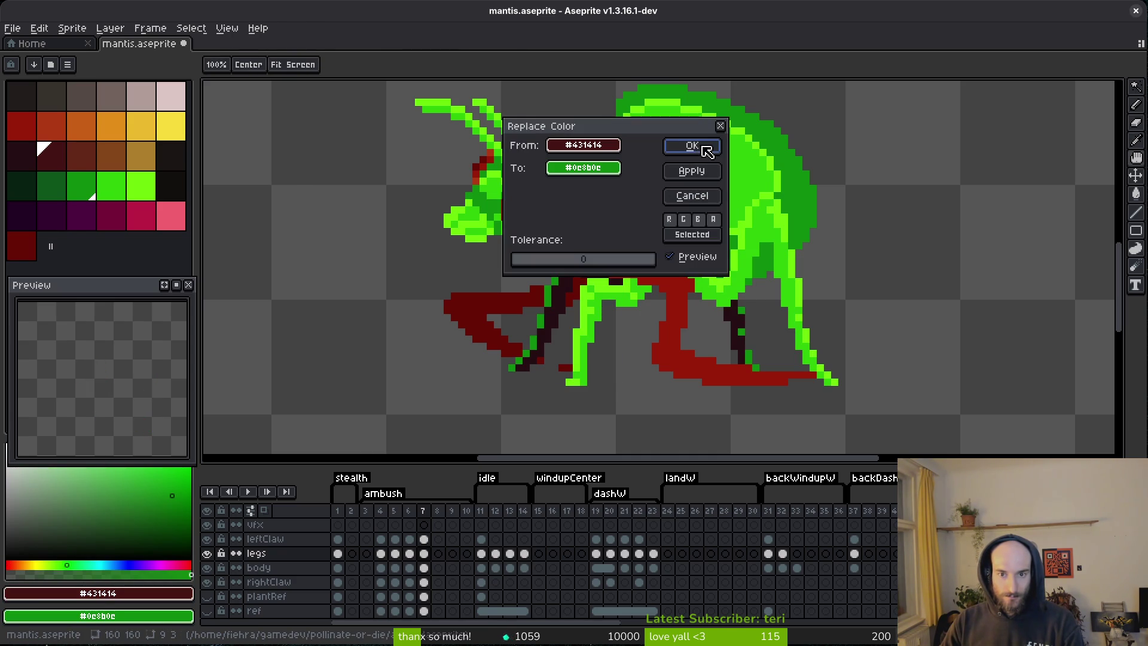
pyautogui.click(703, 147)
# - Turn the darkest leg shade into the body's dark green and save
pyautogui.keyDown('alt'); pyautogui.click(736, 313); pyautogui.keyUp('alt')
pyautogui.keyDown('alt'); pyautogui.rightClick(565, 210); pyautogui.keyUp('alt')
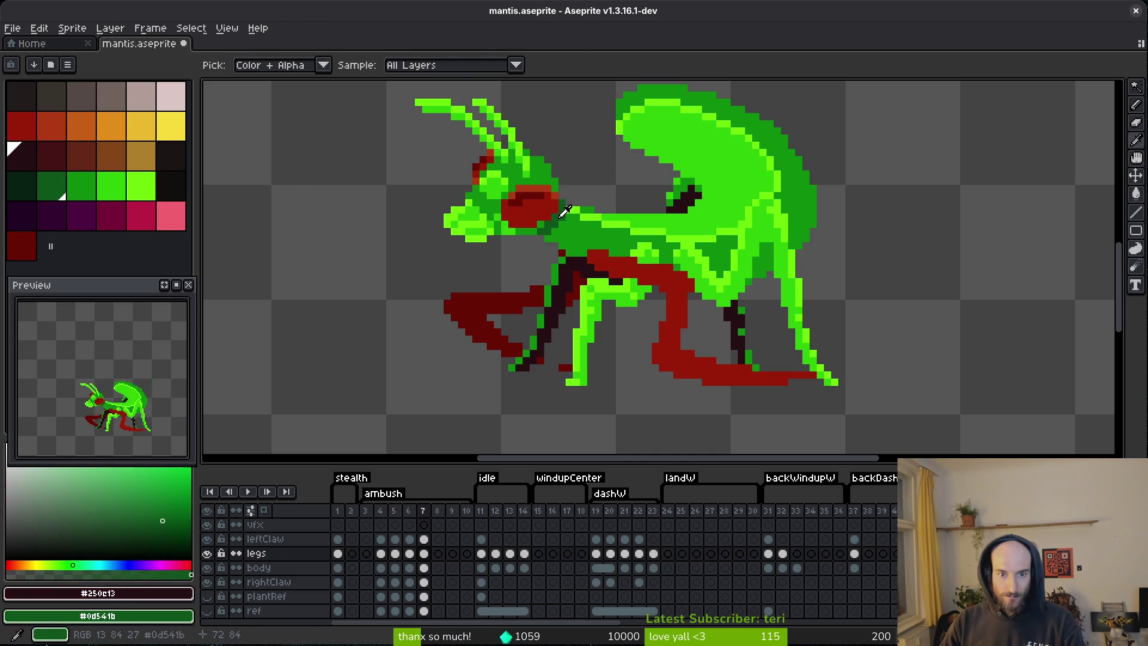
pyautogui.hotkey('shift', 'r')
pyautogui.click(705, 149)
pyautogui.hotkey('ctrl', 's')
pyautogui.scroll(-5, 696, 289)
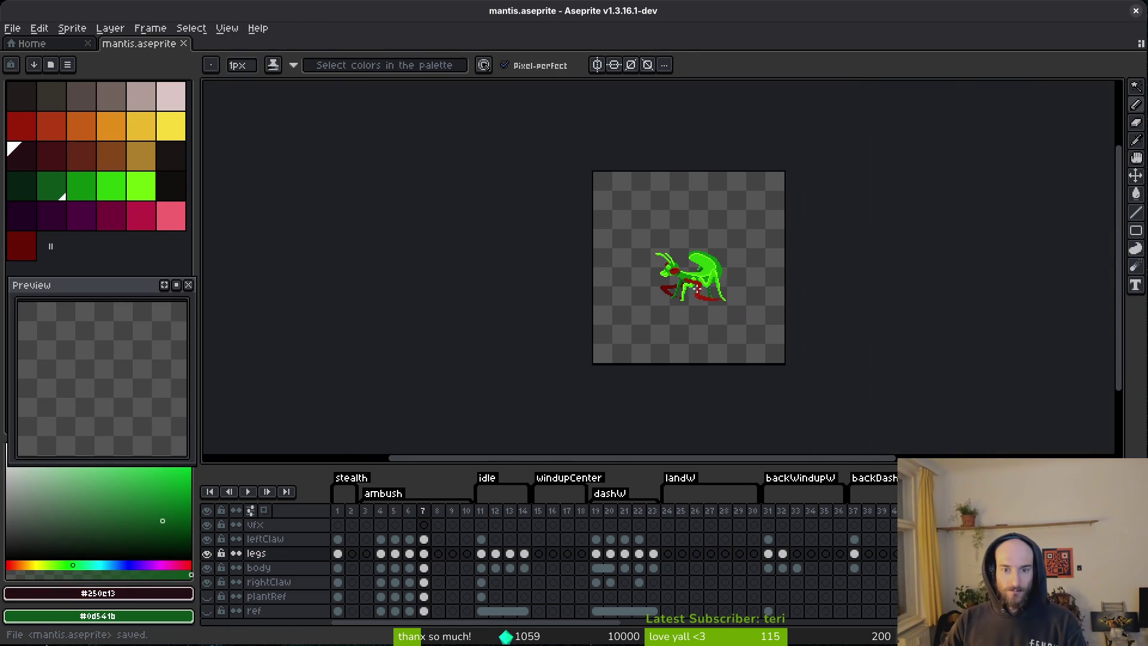
pyautogui.scroll(4, 698, 291)
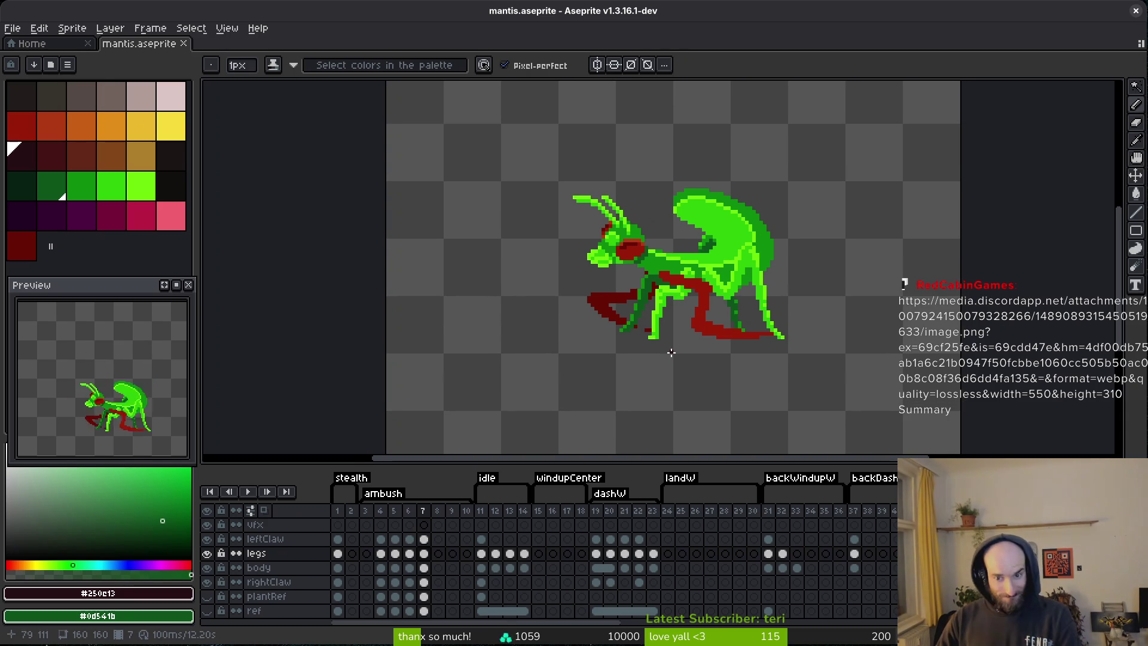
pyautogui.scroll(1, 693, 245)
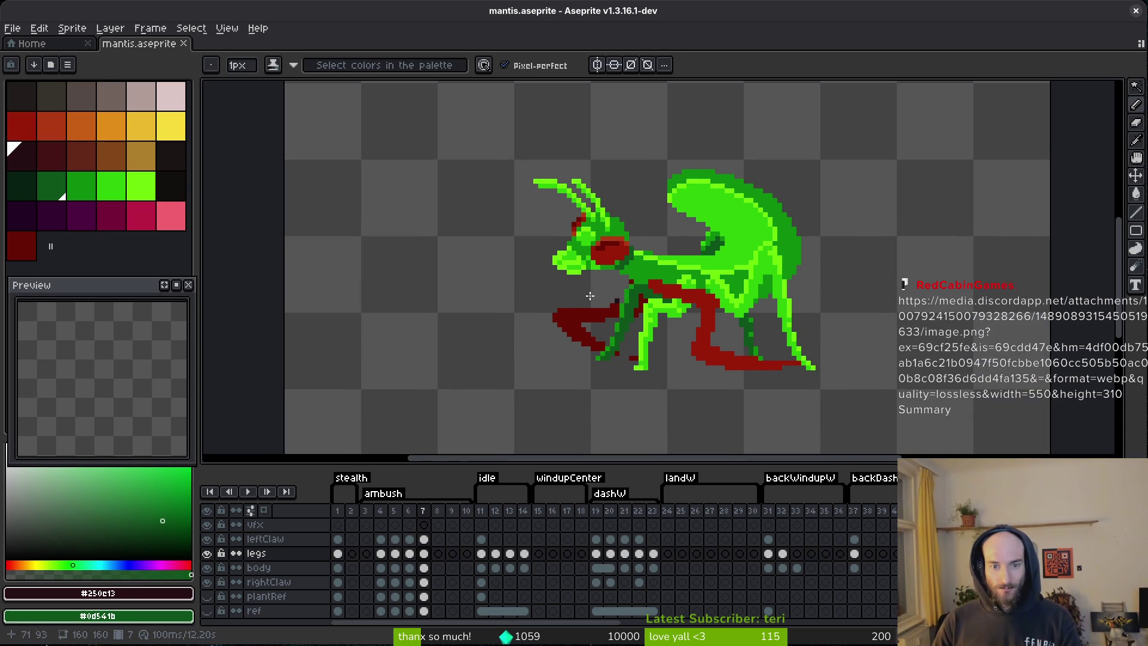
pyautogui.scroll(1, 774, 358)
# - Replace the legs' dark green outline colour with a darker palette green
pyautogui.press('i')
pyautogui.click(726, 295)
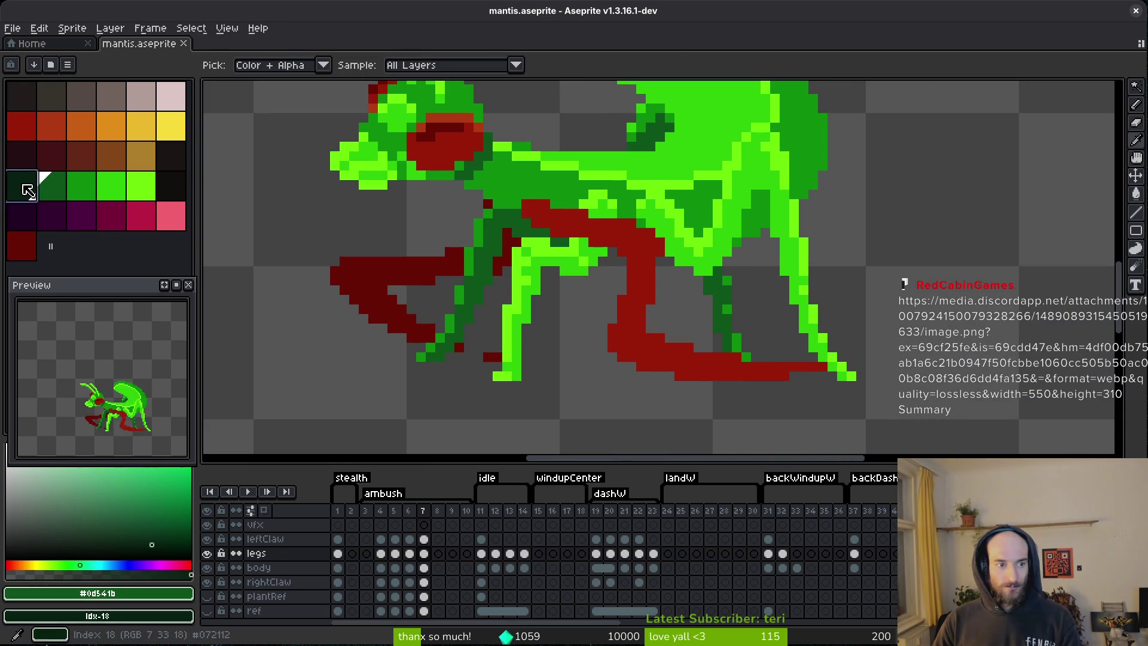
pyautogui.rightClick(28, 190)
pyautogui.hotkey('shift', 'r')
pyautogui.click(687, 145)
# - Swap the mid-green leg shade for the next palette green and save
pyautogui.press(']')
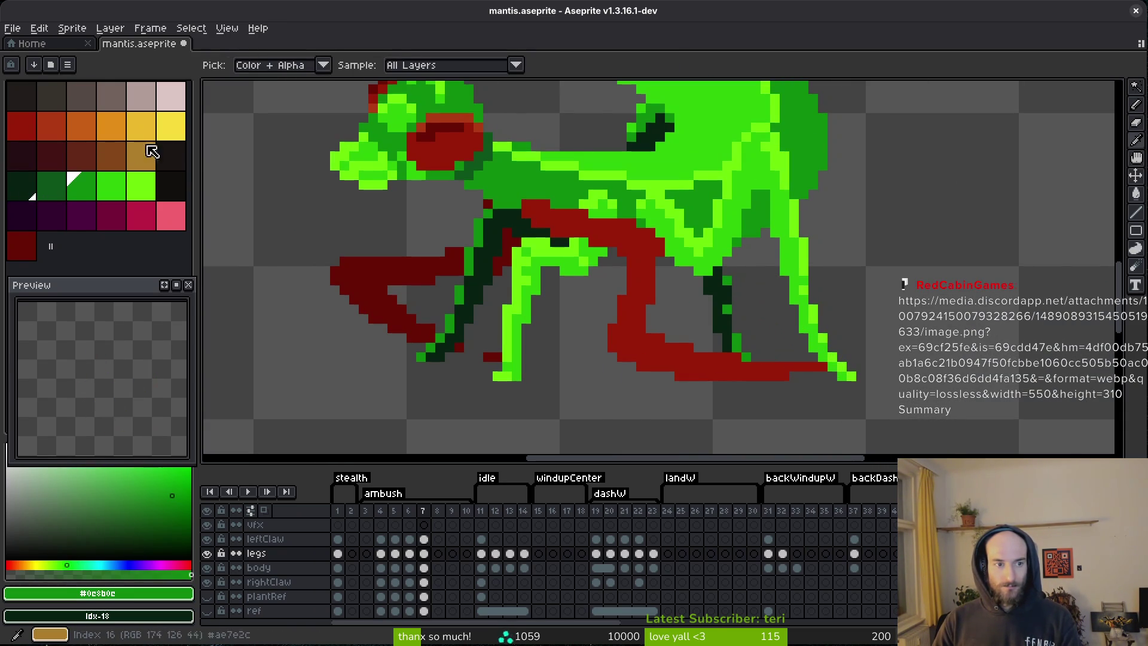
pyautogui.rightClick(60, 185)
pyautogui.hotkey('shift', 'r')
pyautogui.click(686, 146)
pyautogui.scroll(-4, 707, 216)
pyautogui.press('b')
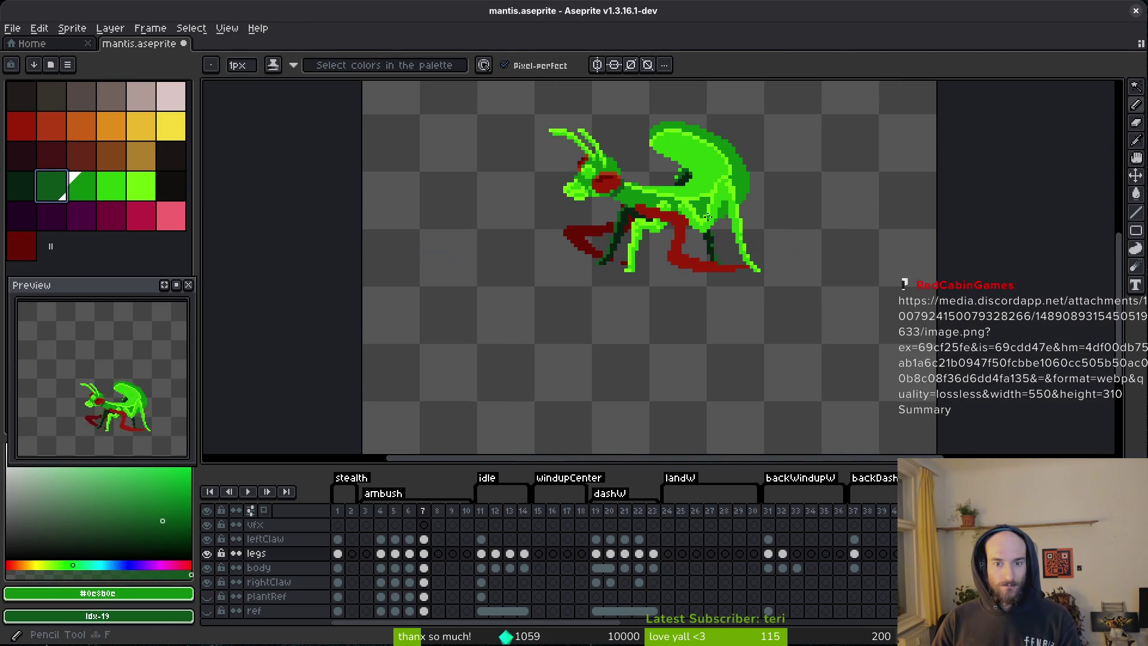
pyautogui.scroll(-1, 707, 216)
pyautogui.hotkey('ctrl', 's')
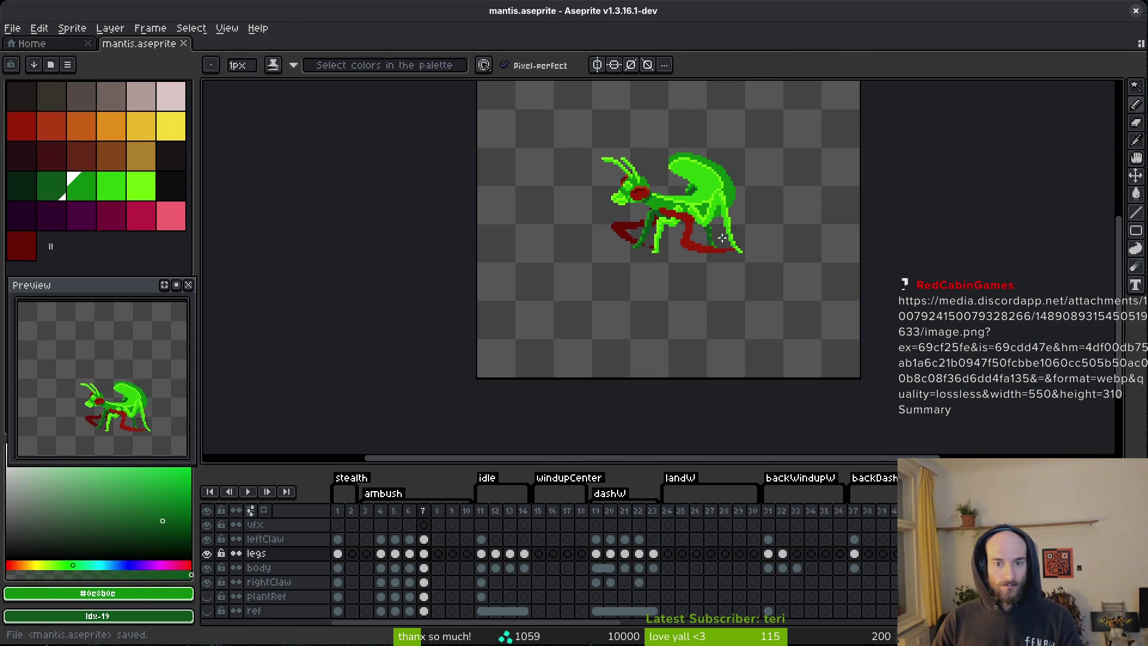
pyautogui.scroll(-2, 711, 240)
pyautogui.press('ctrl')
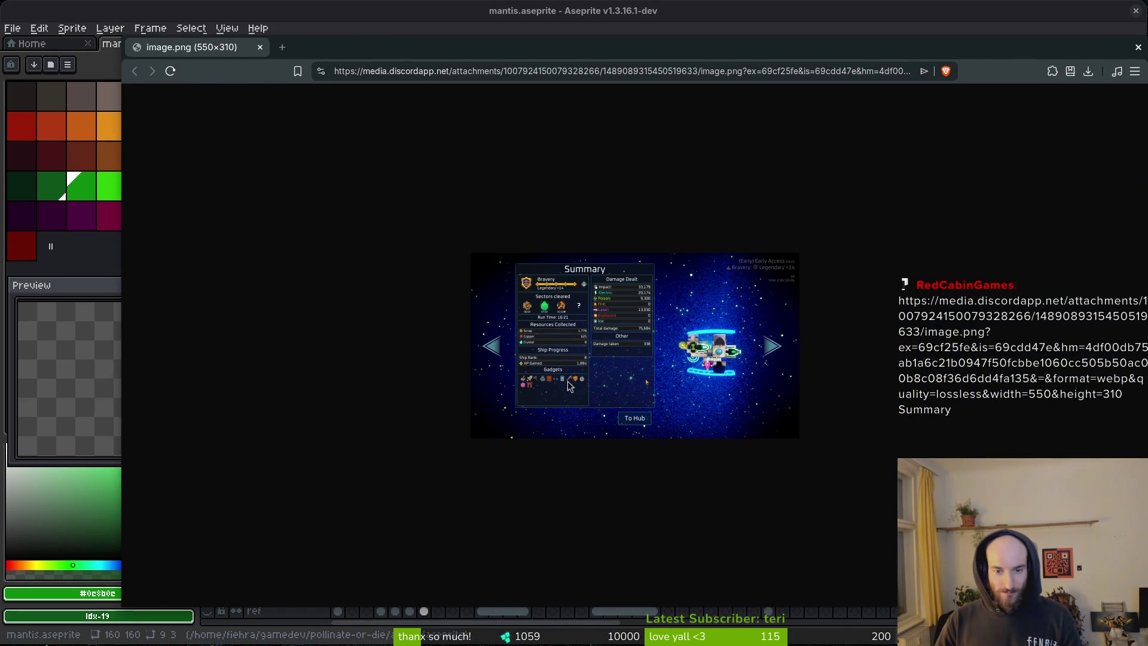
# - Open the 1520×856 Summary screenshot in a new Brave tab and fit it to the window
pyautogui.scroll(7, 565, 372)
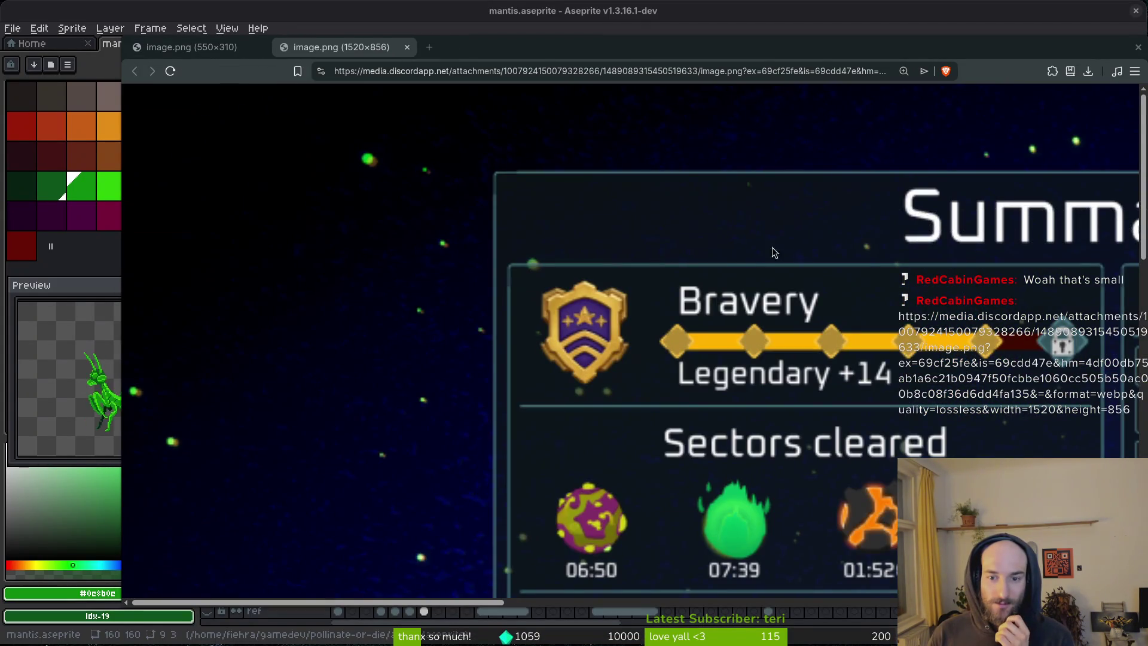
pyautogui.click(795, 321)
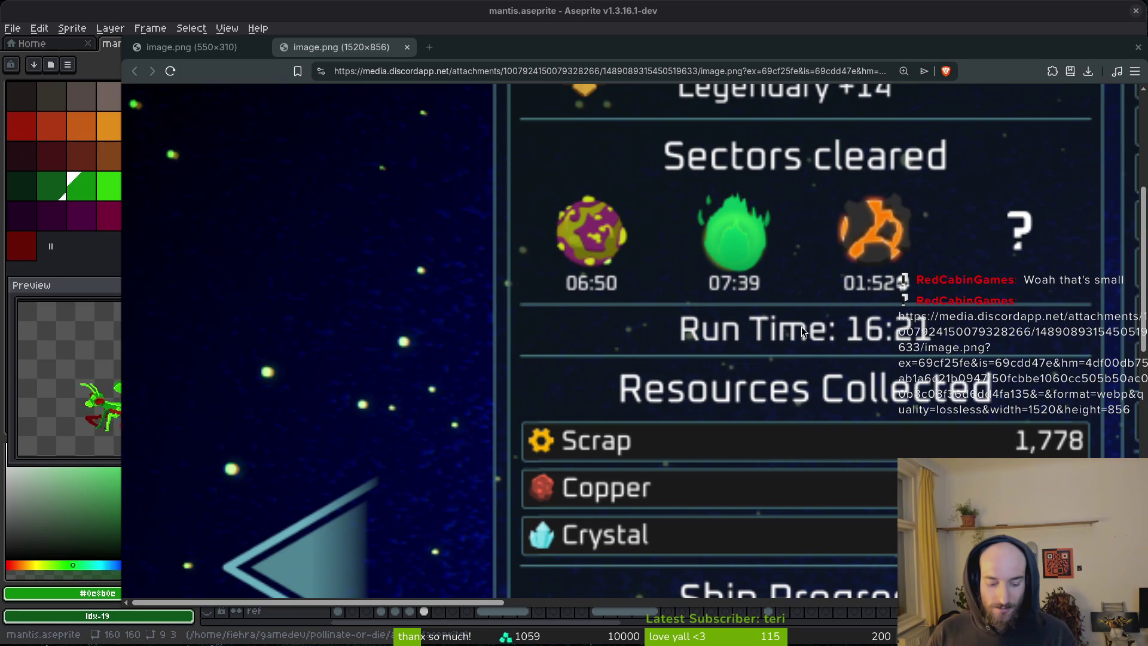
pyautogui.click(797, 328)
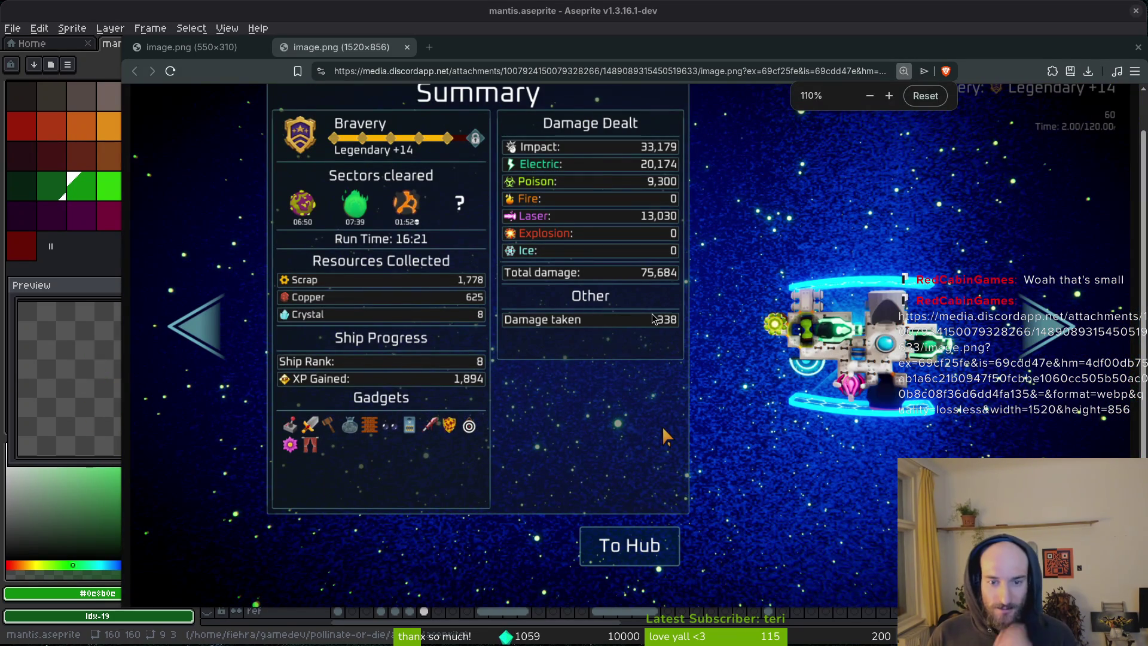
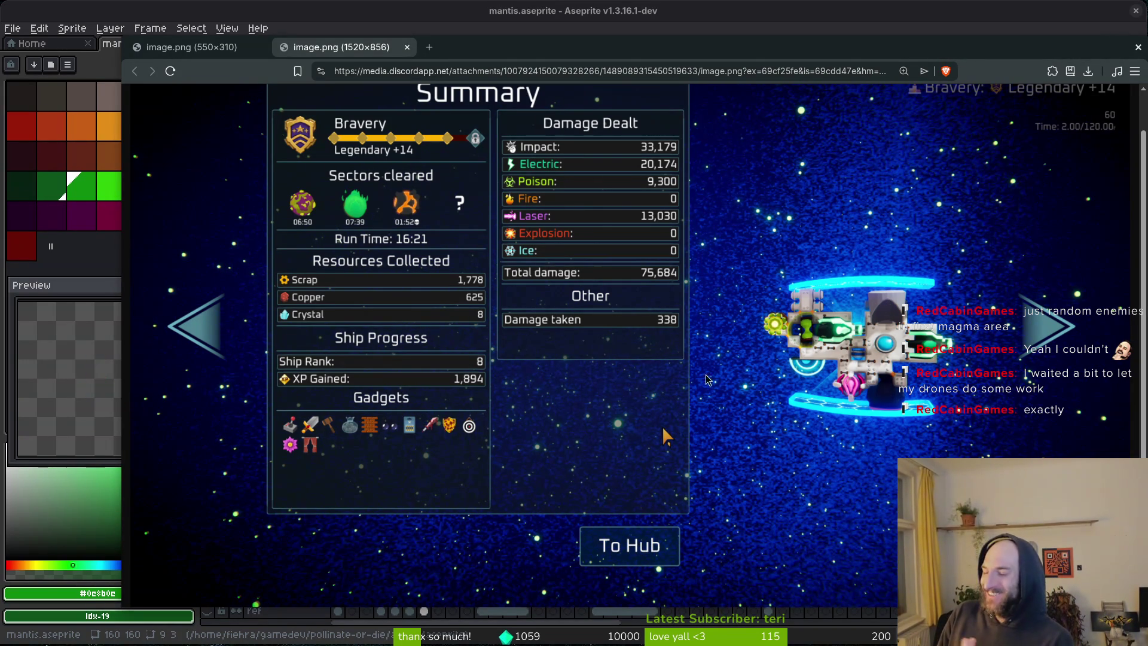
# - Close the 1520×856 and 550×310 image.png screenshot tabs in Brave Browser
pyautogui.click(407, 47)
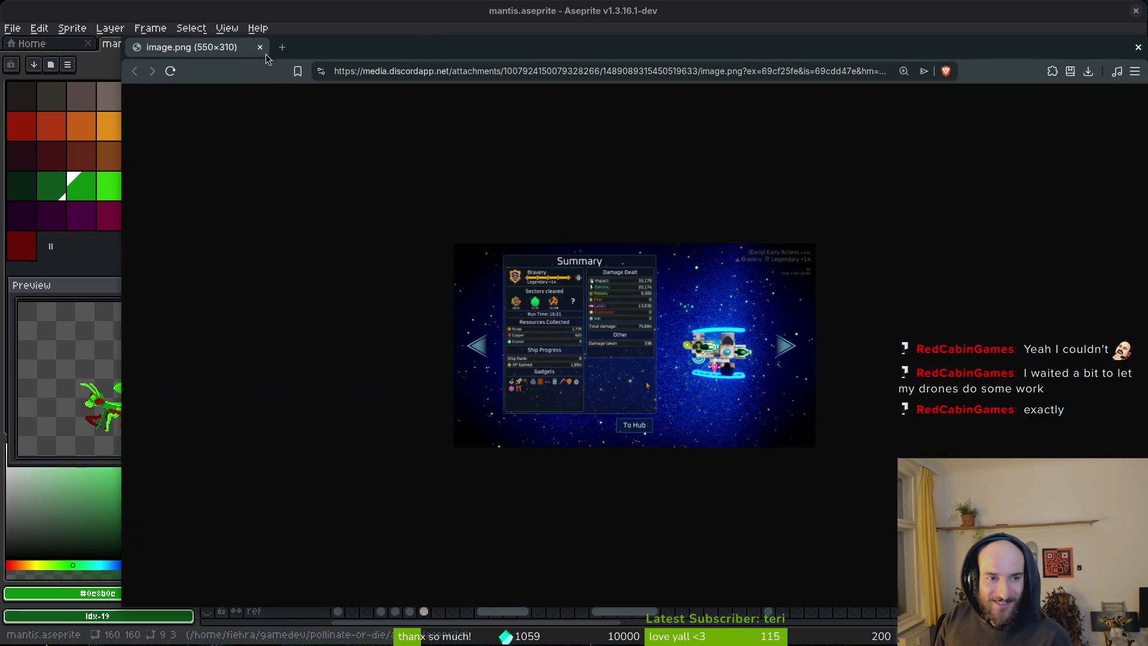
pyautogui.click(263, 48)
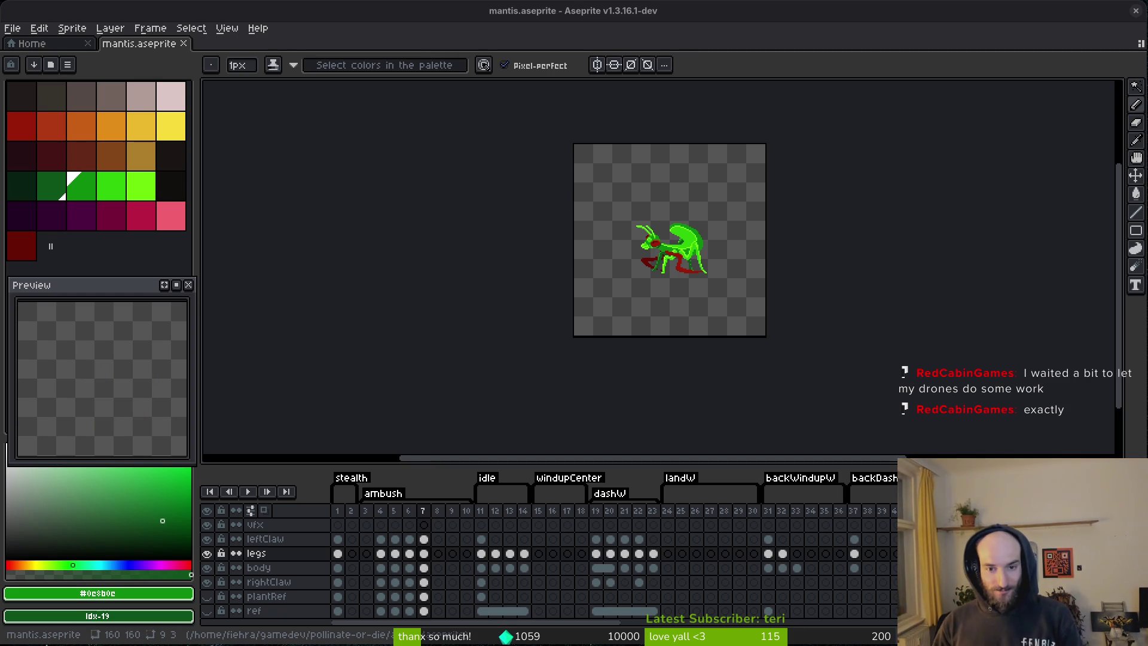
# - Save mantis.aseprite, play the ambush animation, then stop it on the rightClaw layer at frame 5
pyautogui.hotkey('ctrl', 's')
pyautogui.press('Left')
pyautogui.press('Return')
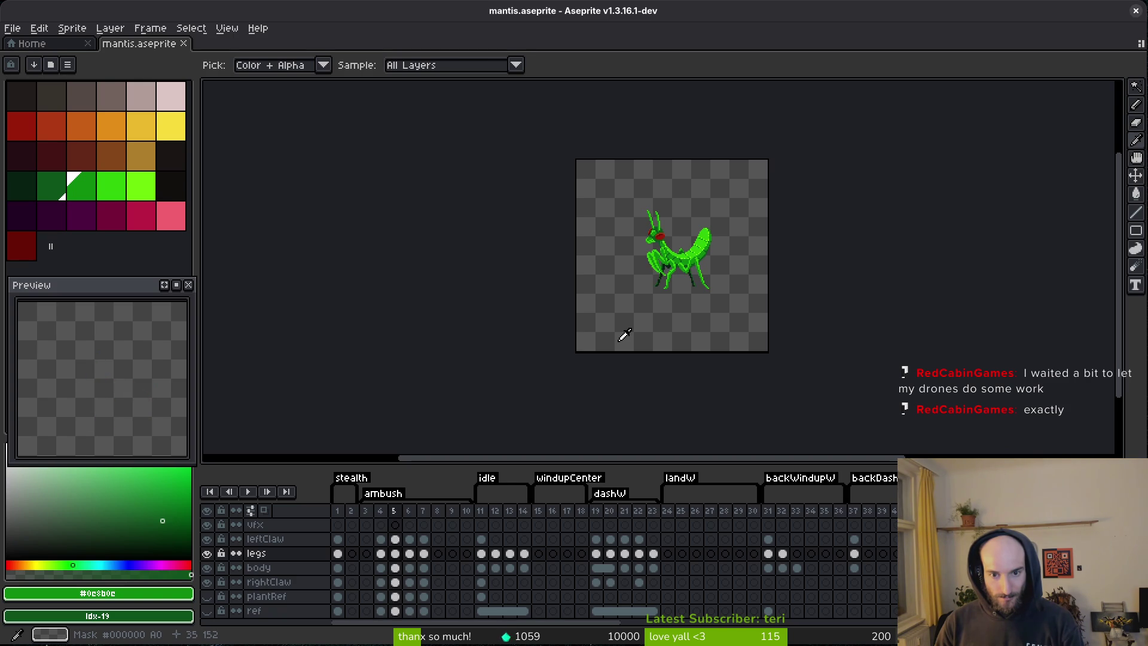
pyautogui.scroll(6, 712, 251)
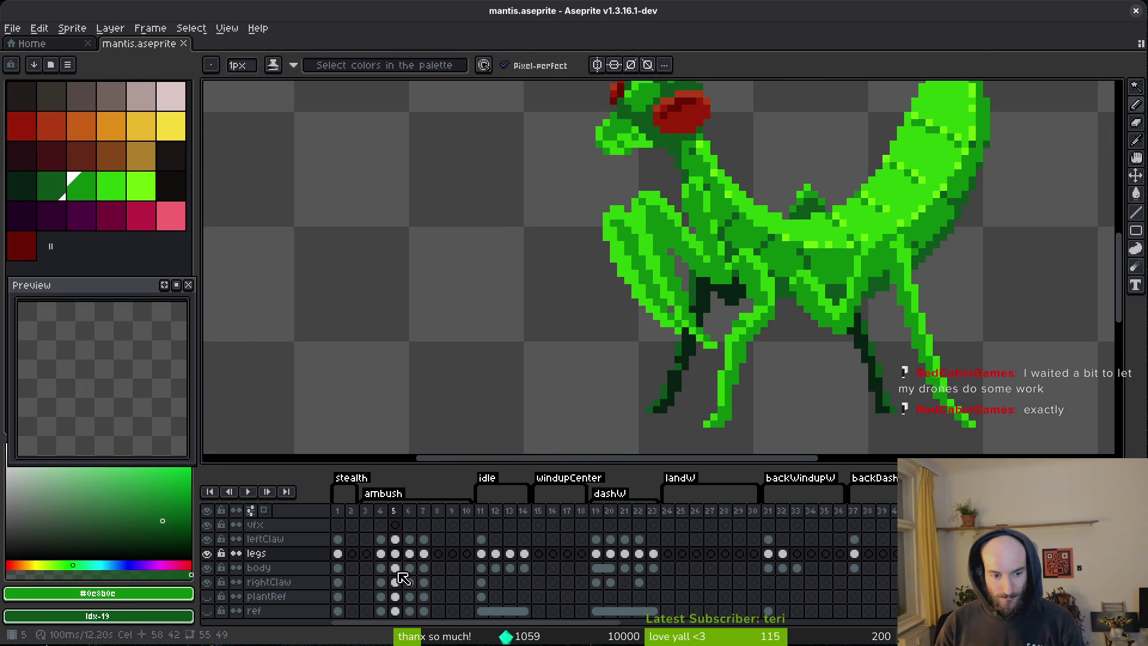
pyautogui.click(386, 584)
pyautogui.hotkey('ctrl', 's')
pyautogui.scroll(-5, 770, 318)
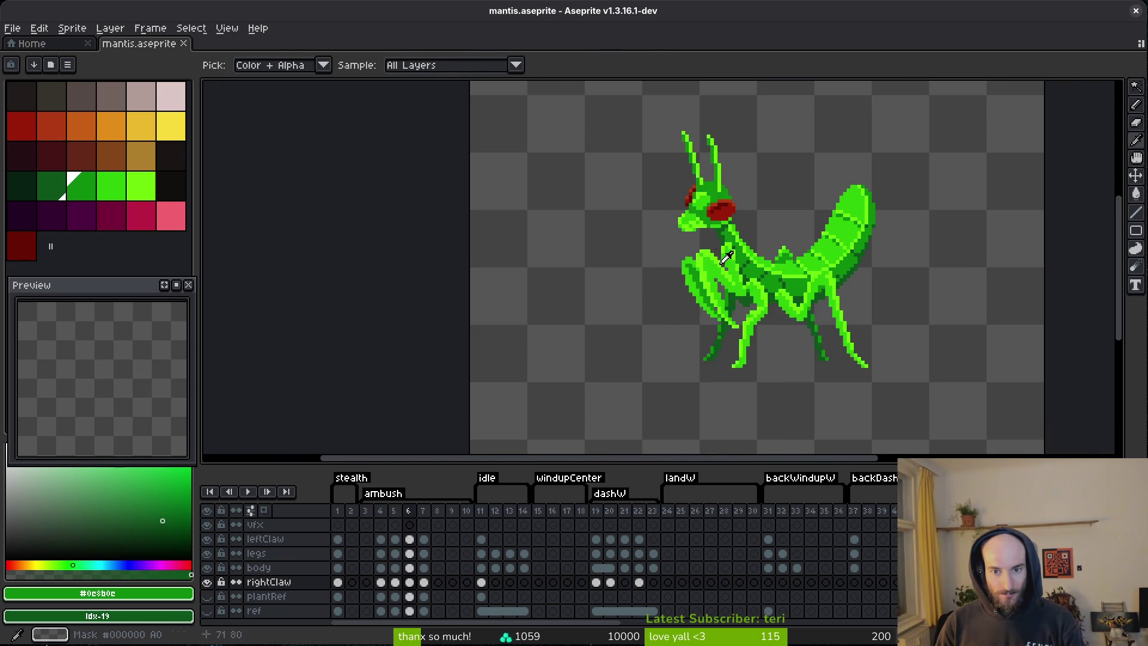
pyautogui.scroll(3, 721, 218)
# - Paint dark green #0d541b pixels on the mantis neck on the body layer, frame 5
pyautogui.keyDown('alt'); pyautogui.click(733, 239); pyautogui.keyUp('alt')
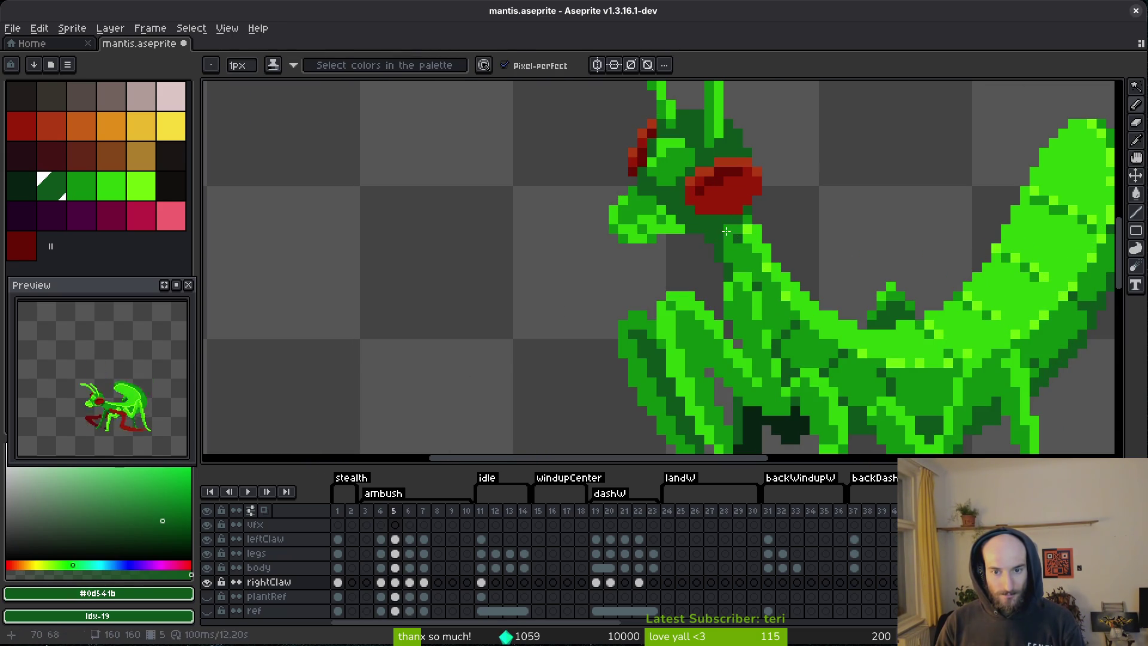
pyautogui.click(395, 567)
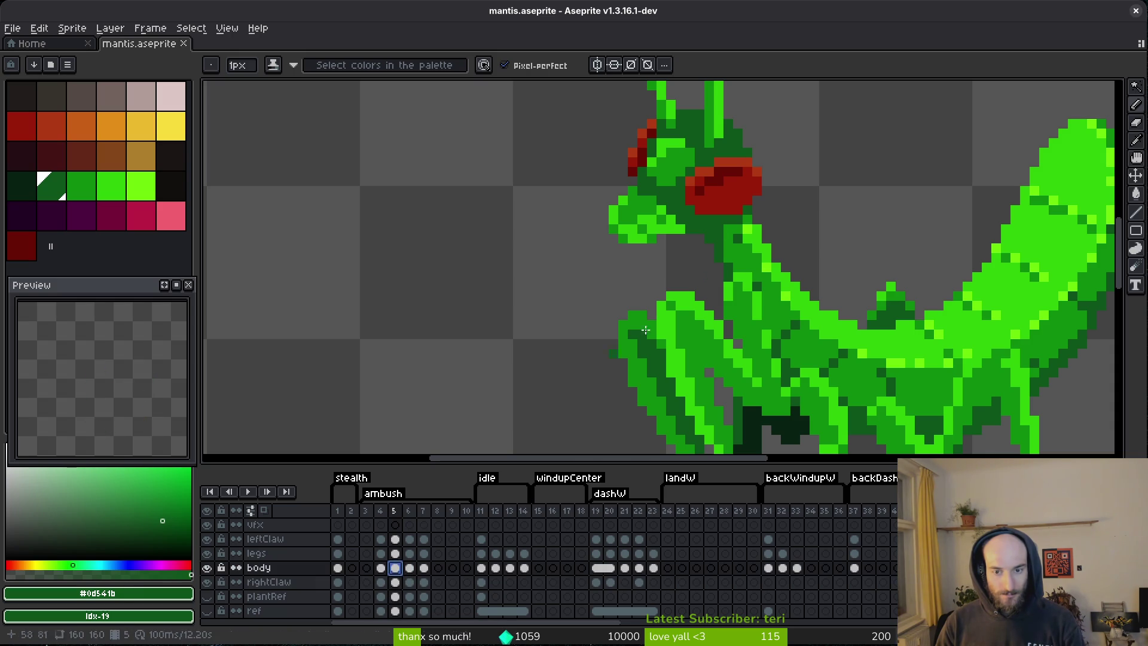
pyautogui.scroll(2, 687, 203)
pyautogui.click(741, 232)
pyautogui.click(828, 291)
pyautogui.click(885, 263)
pyautogui.click(856, 291)
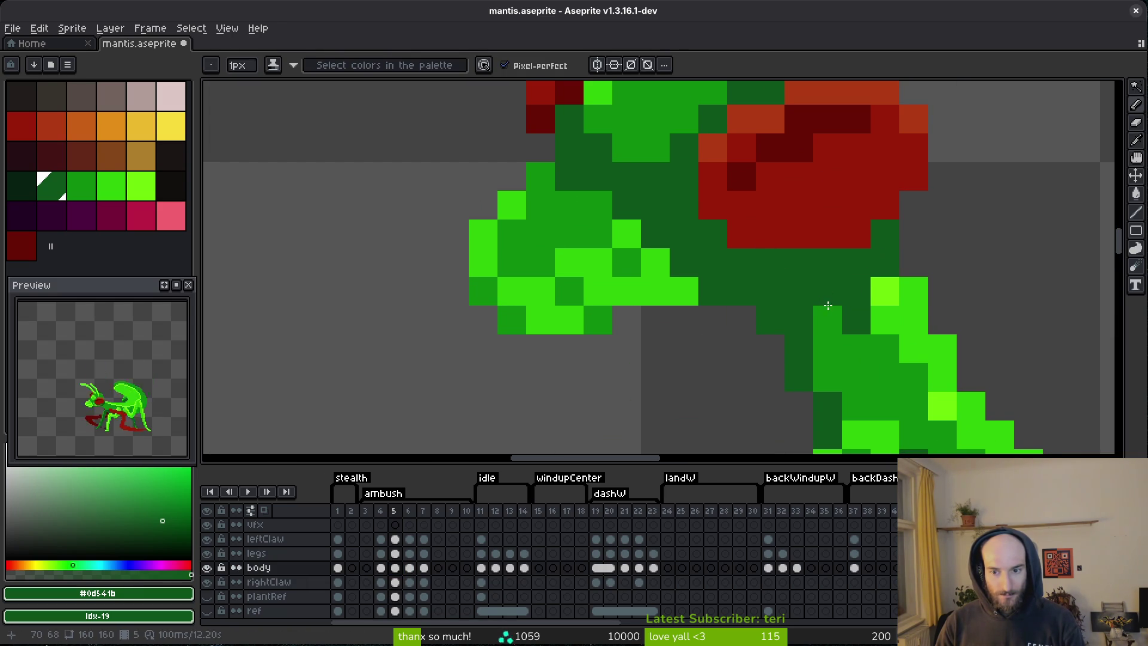
pyautogui.click(828, 320)
# - Sample the bright green #2fc809 and mid green #0e8b0c from the sprite
pyautogui.keyDown('alt'); pyautogui.click(890, 299); pyautogui.keyUp('alt')
pyautogui.scroll(-3, 833, 360)
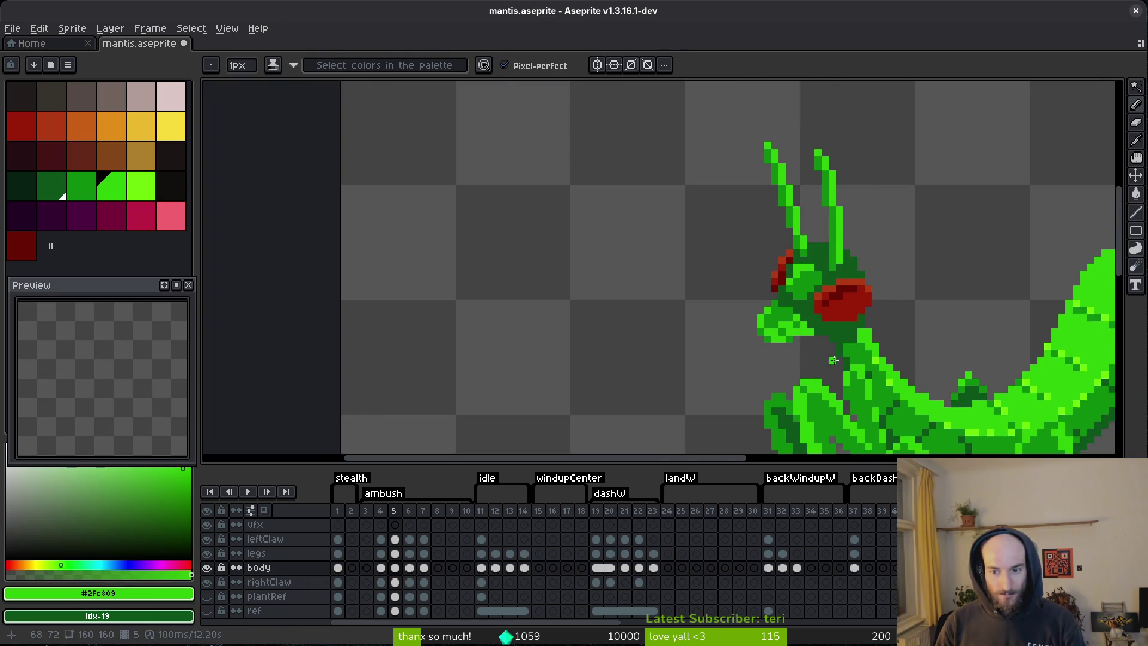
pyautogui.scroll(2, 832, 361)
pyautogui.keyDown('alt'); pyautogui.click(855, 338); pyautogui.keyUp('alt')
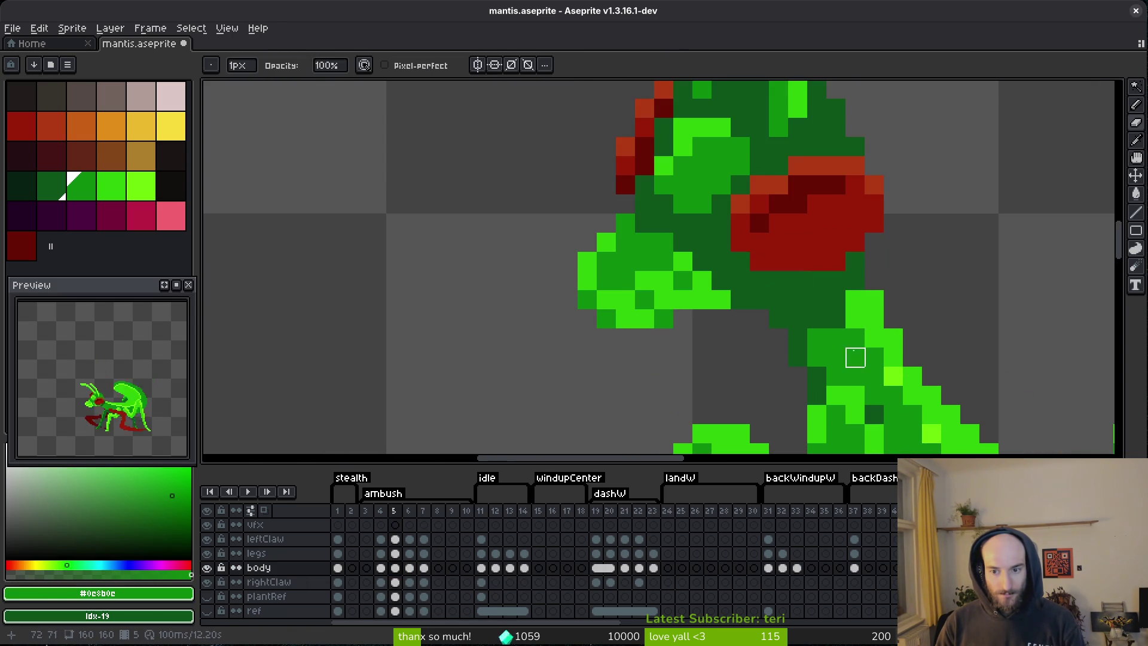
pyautogui.scroll(-3, 857, 312)
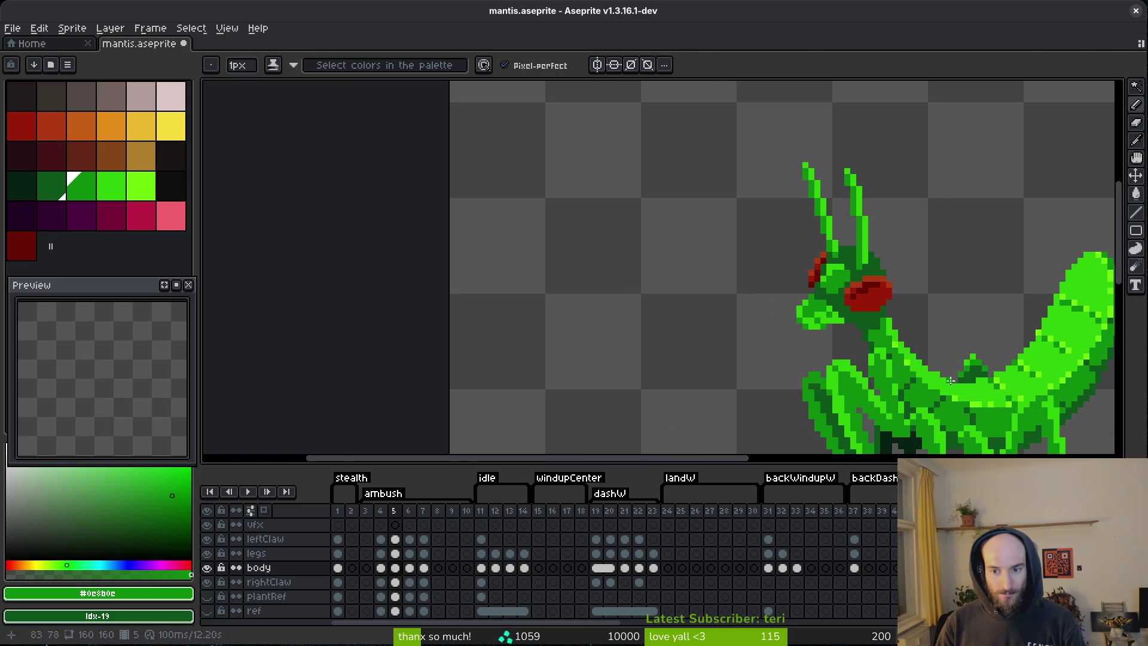
pyautogui.scroll(1, 851, 338)
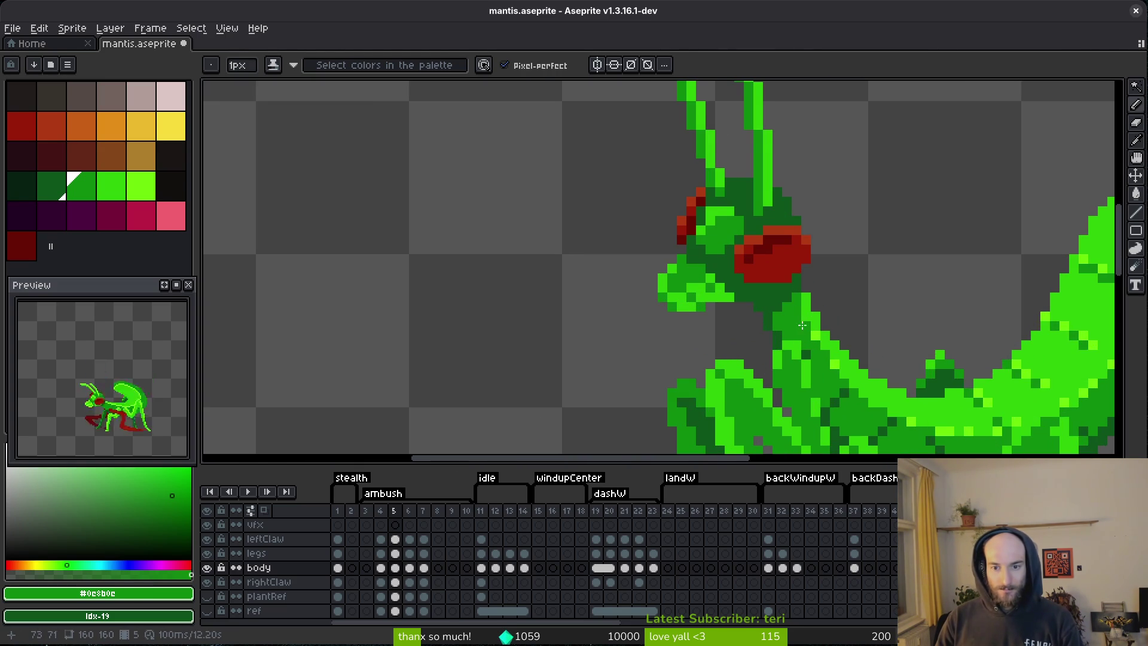
pyautogui.scroll(-2, 903, 361)
# - Flip back and forth between frames 4 and 5 to compare the neck shading
pyautogui.press(',')
pyautogui.scroll(3, 819, 335)
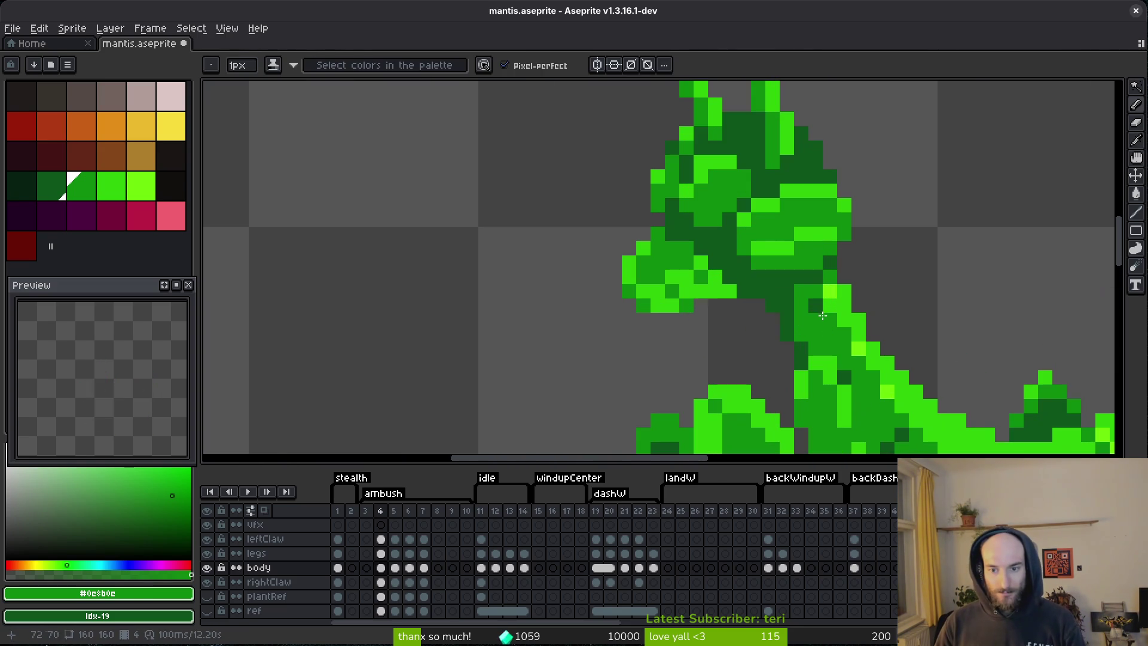
pyautogui.scroll(-2, 819, 335)
pyautogui.scroll(2, 848, 333)
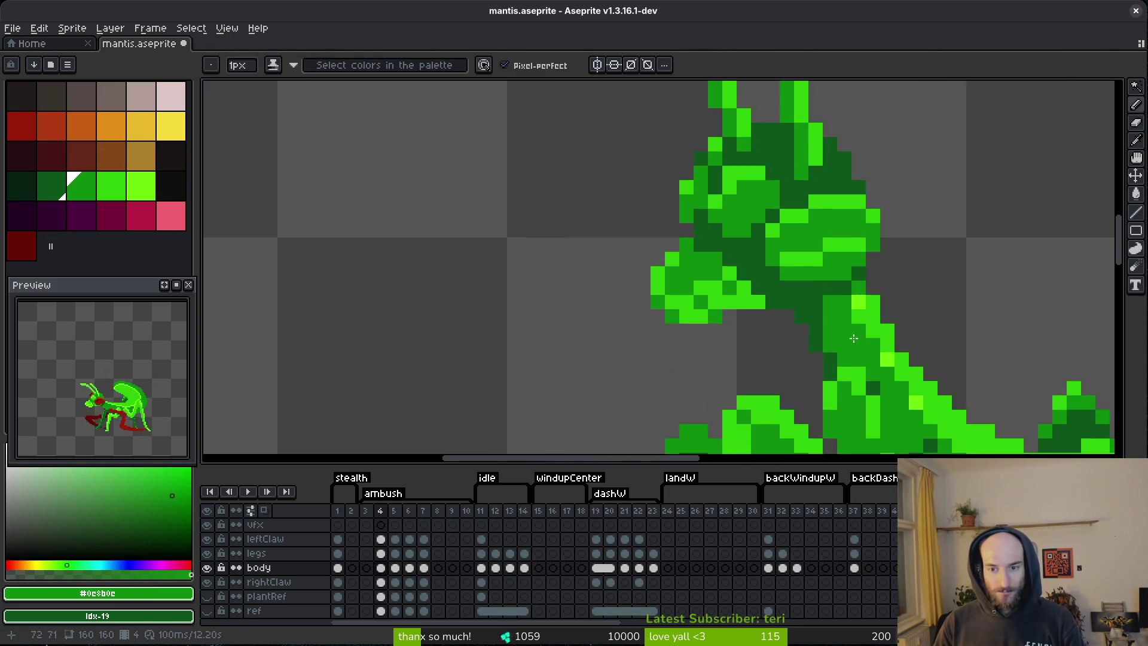
pyautogui.press('.')
pyautogui.press(',')
pyautogui.press('.')
pyautogui.press(',')
pyautogui.press('.')
pyautogui.press(',')
# - Re-pick dark green #0d541b from the neck and return to frame 5
pyautogui.press(',')
pyautogui.press('.')
pyautogui.press('.')
pyautogui.keyDown('alt'); pyautogui.click(852, 295); pyautogui.keyUp('alt')
pyautogui.press(',')
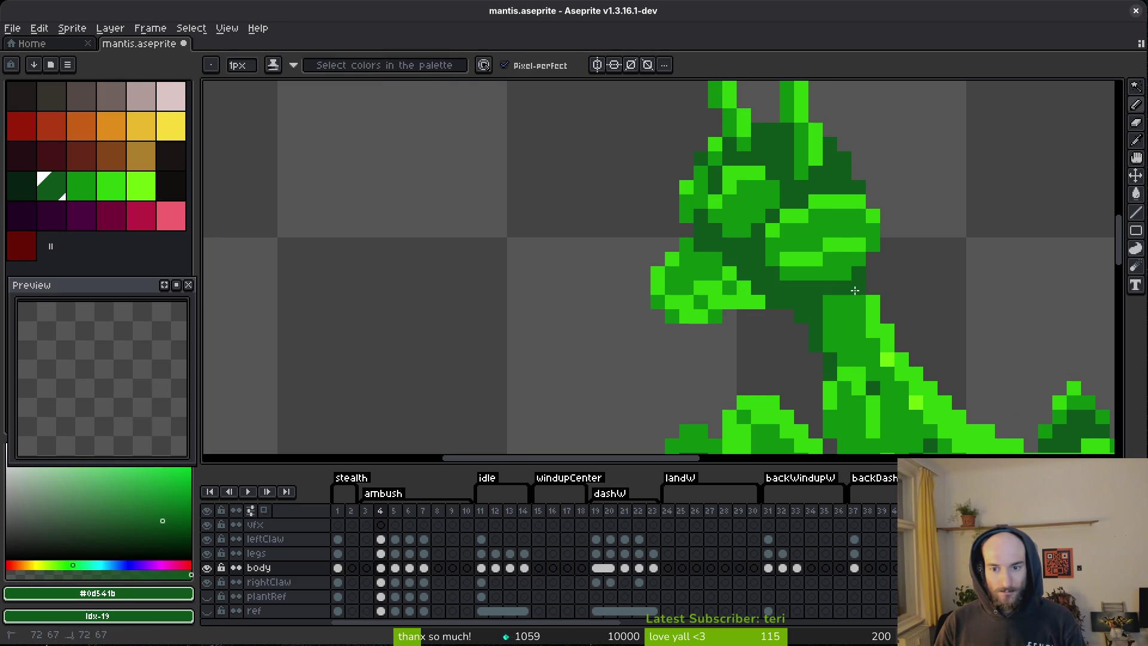
pyautogui.scroll(-3, 829, 309)
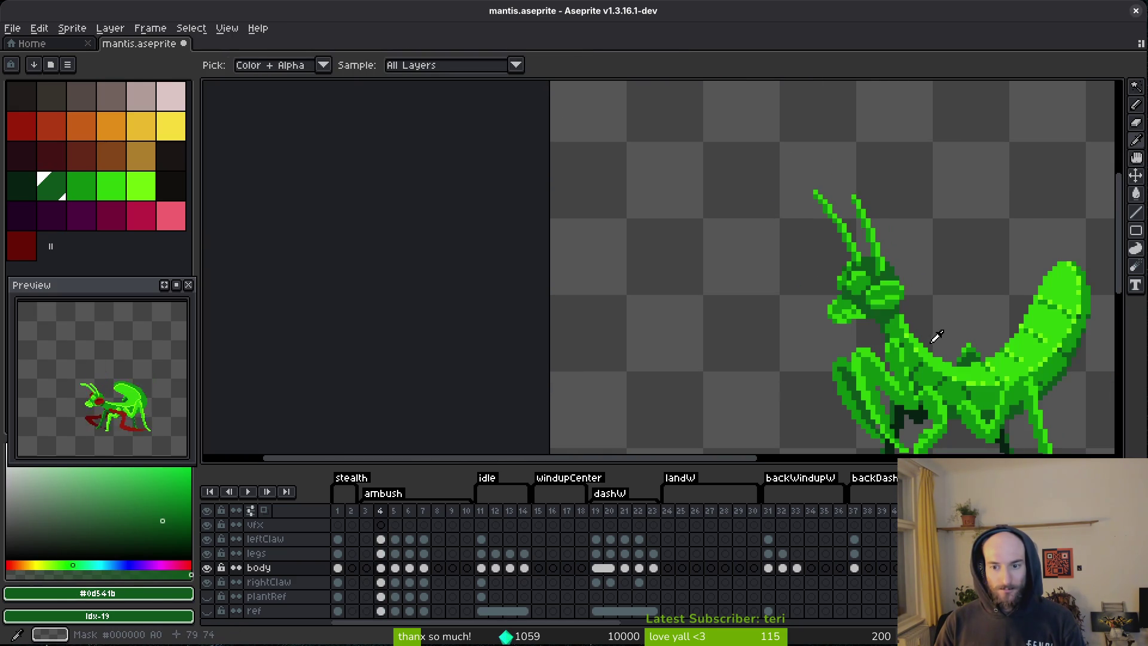
pyautogui.press('.')
pyautogui.scroll(5, 890, 317)
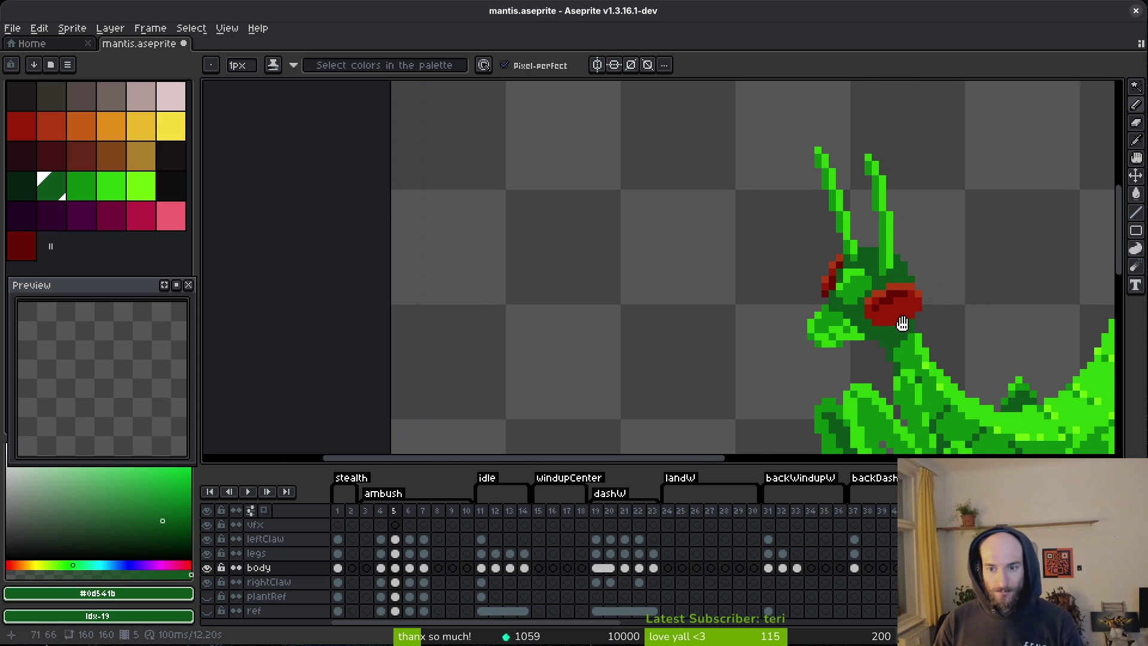
pyautogui.scroll(-4, 877, 311)
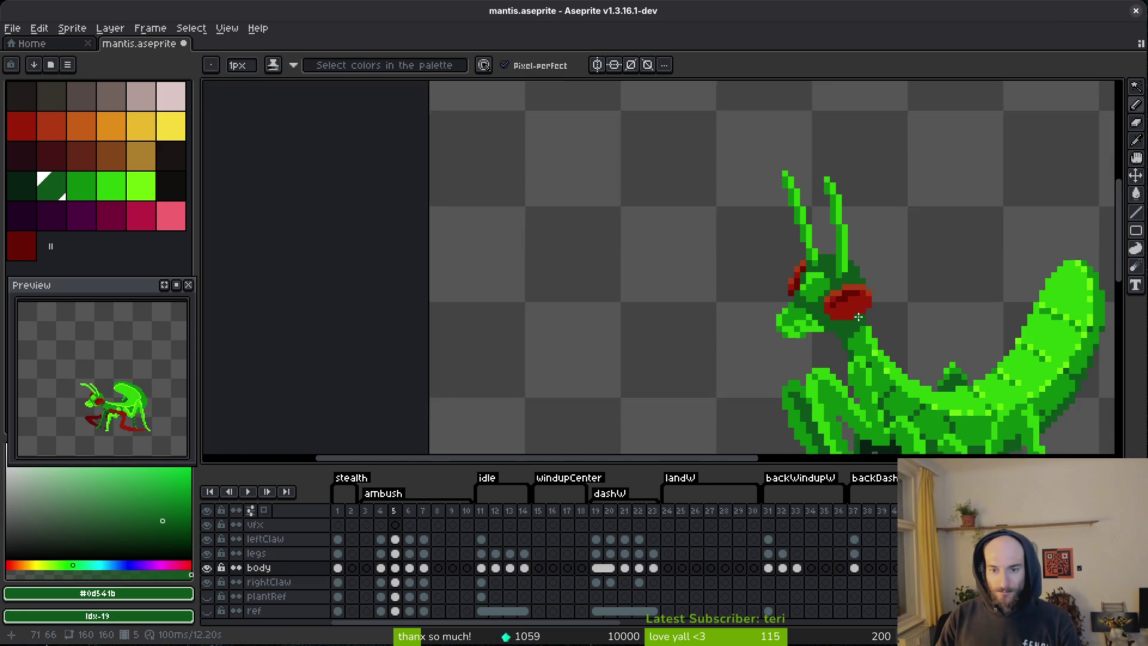
pyautogui.hscroll(1, 851, 321)
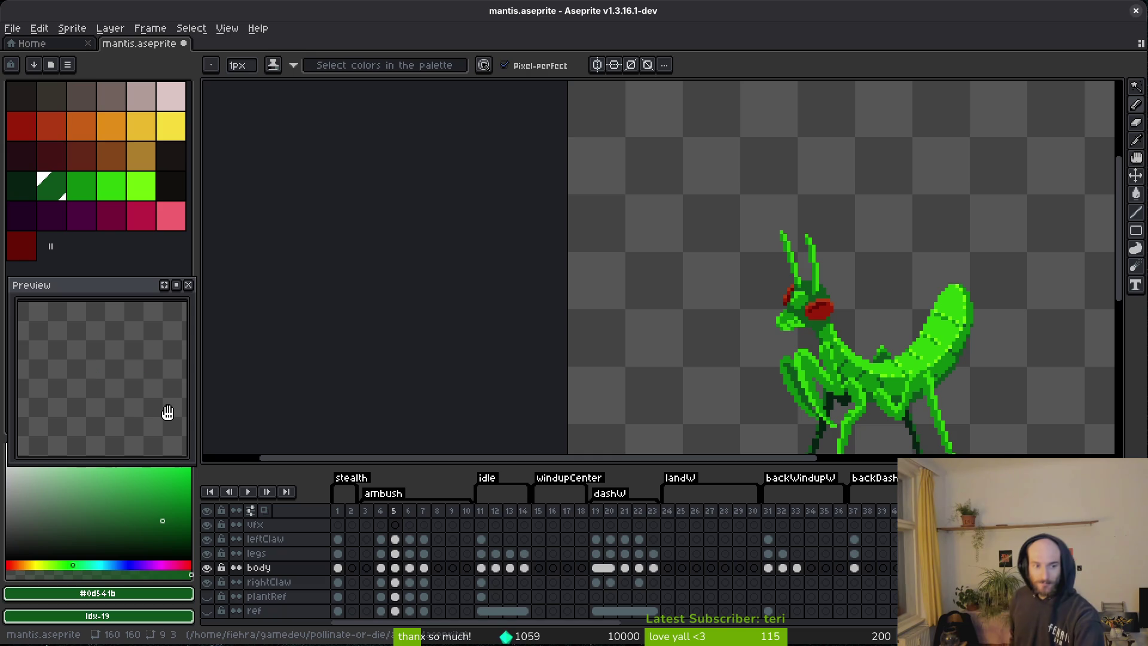
# - Save, then view the idle (11), dash (19) and back windup (31) frames, recentering the preview
pyautogui.hotkey('ctrl', 's')
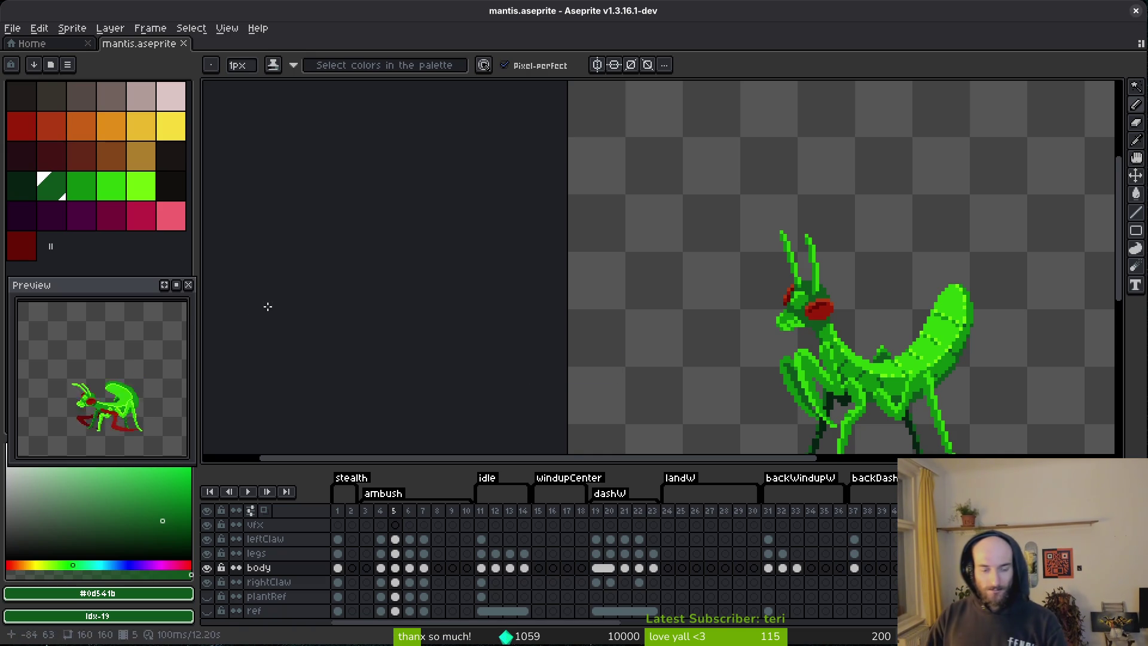
pyautogui.click(482, 539)
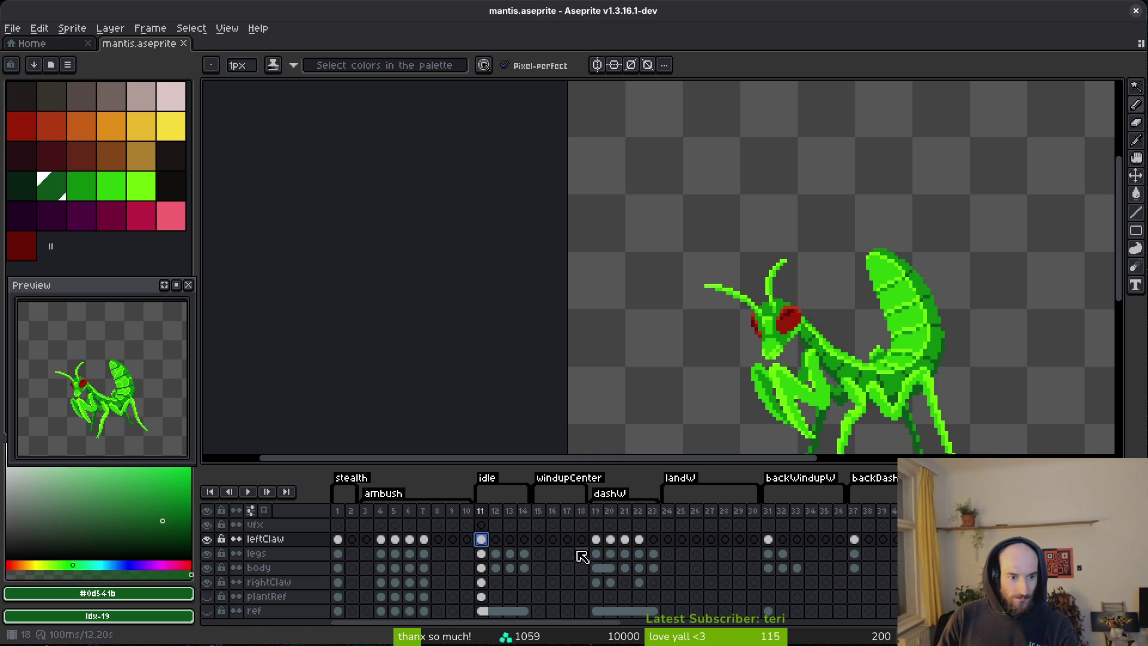
pyautogui.click(597, 539)
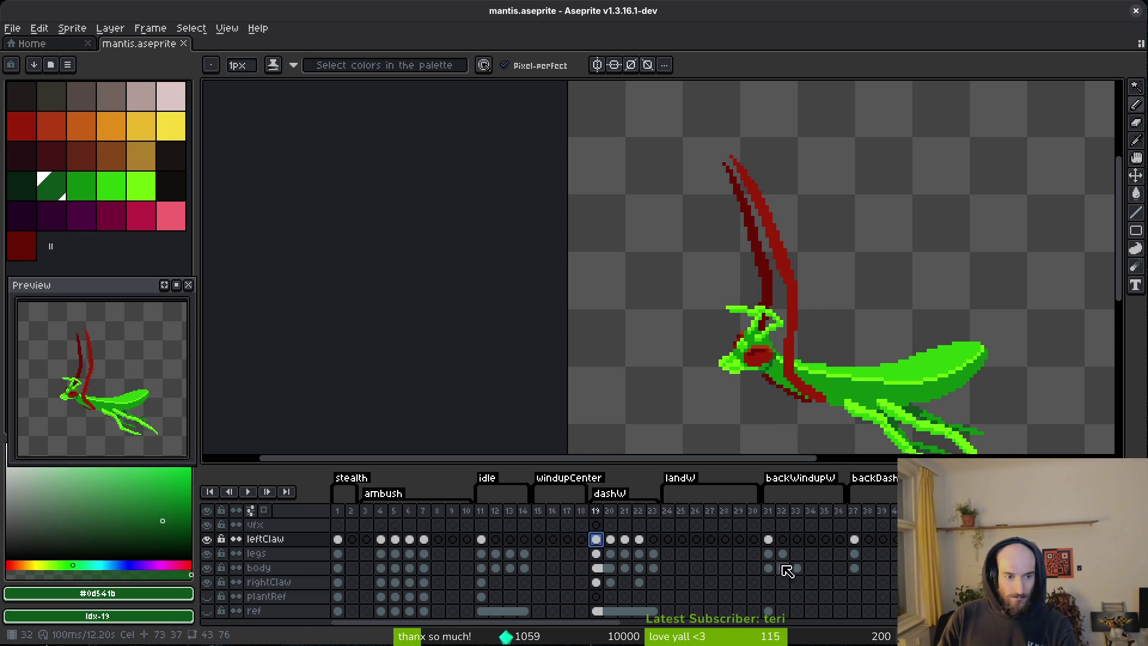
pyautogui.click(769, 539)
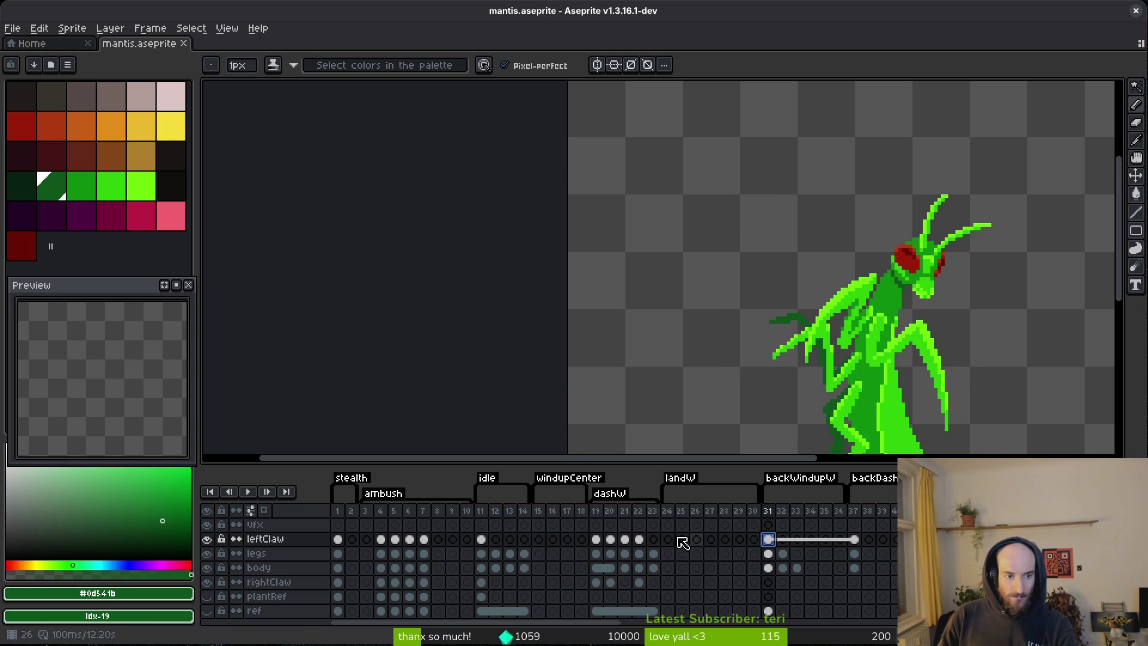
pyautogui.scroll(-3, 138, 419)
pyautogui.scroll(2, 124, 412)
pyautogui.moveTo(124, 413); pyautogui.dragTo(112, 415)
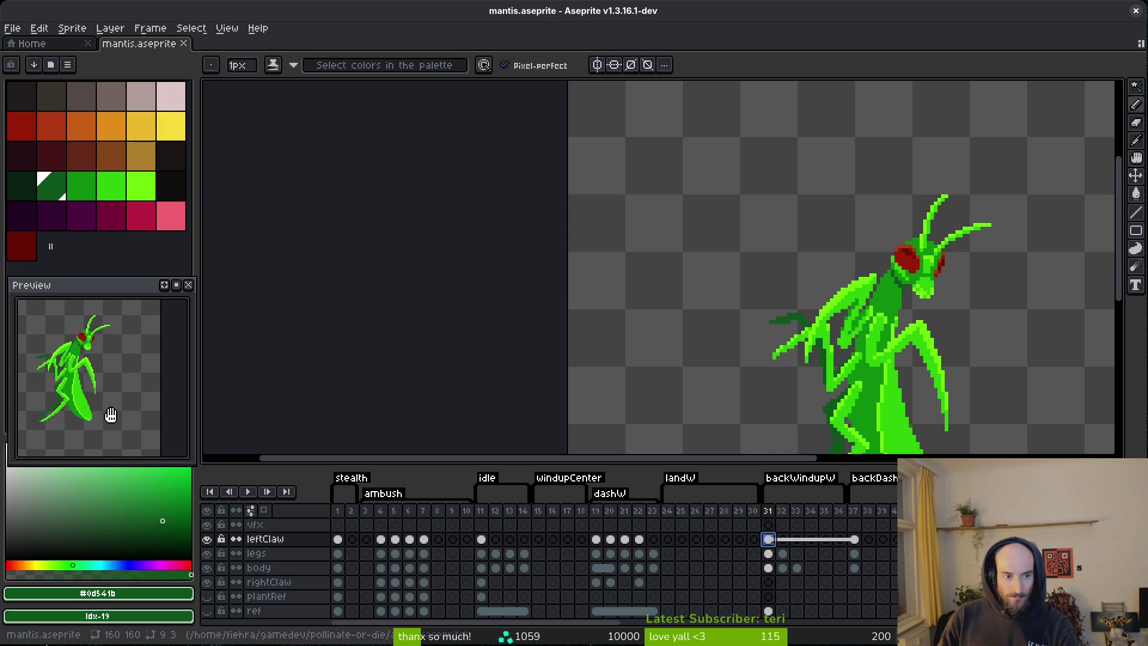
pyautogui.scroll(-3, 744, 347)
pyautogui.press('.')
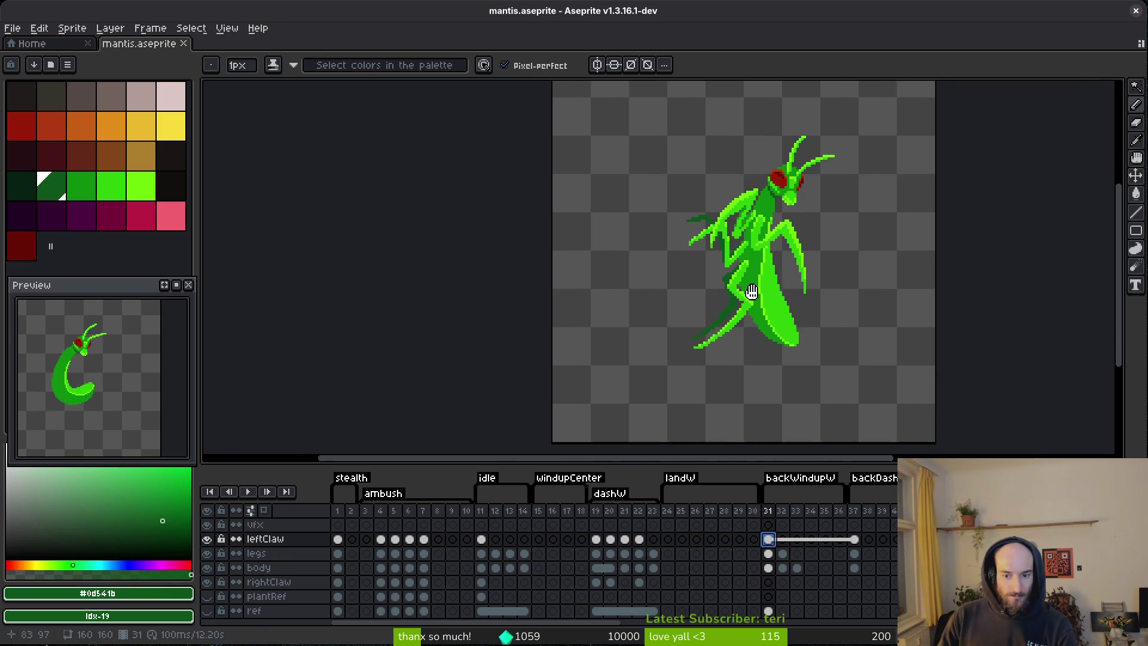